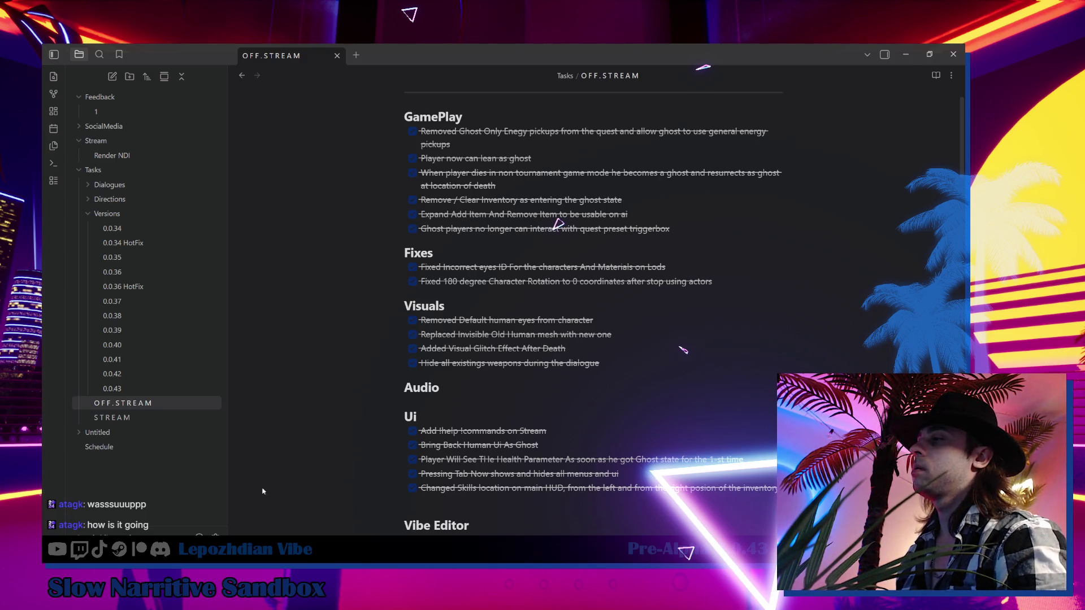
- Switch from Obsidian to the Unreal Editor window using its taskbar preview thumbnail
left_click(192, 599)
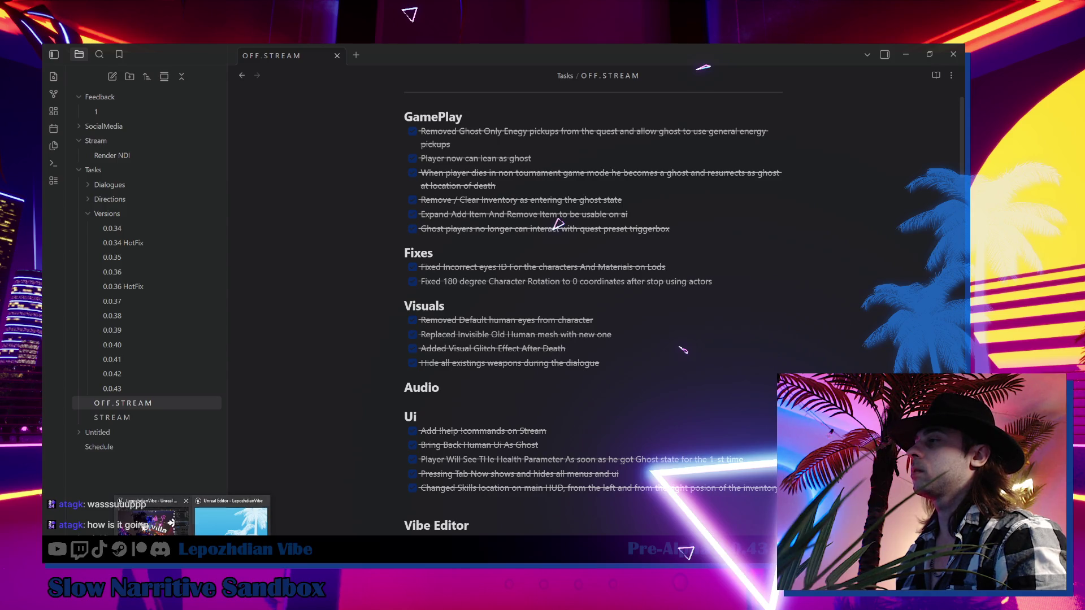
left_click(159, 520)
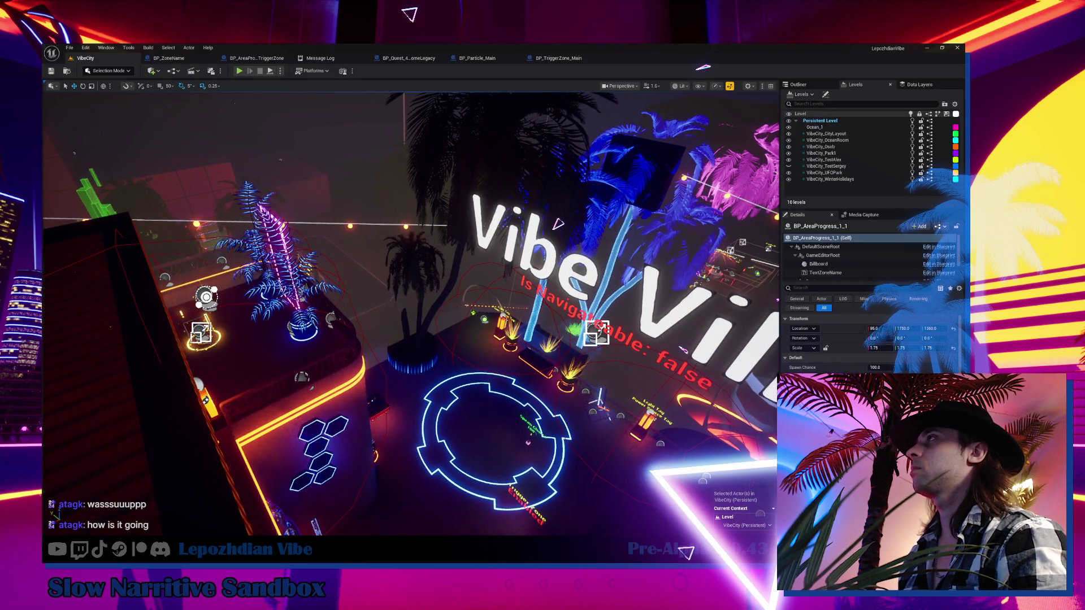
- Launch Play-In-Editor for the VibeCity level from the toolbar Play button
left_click(240, 71)
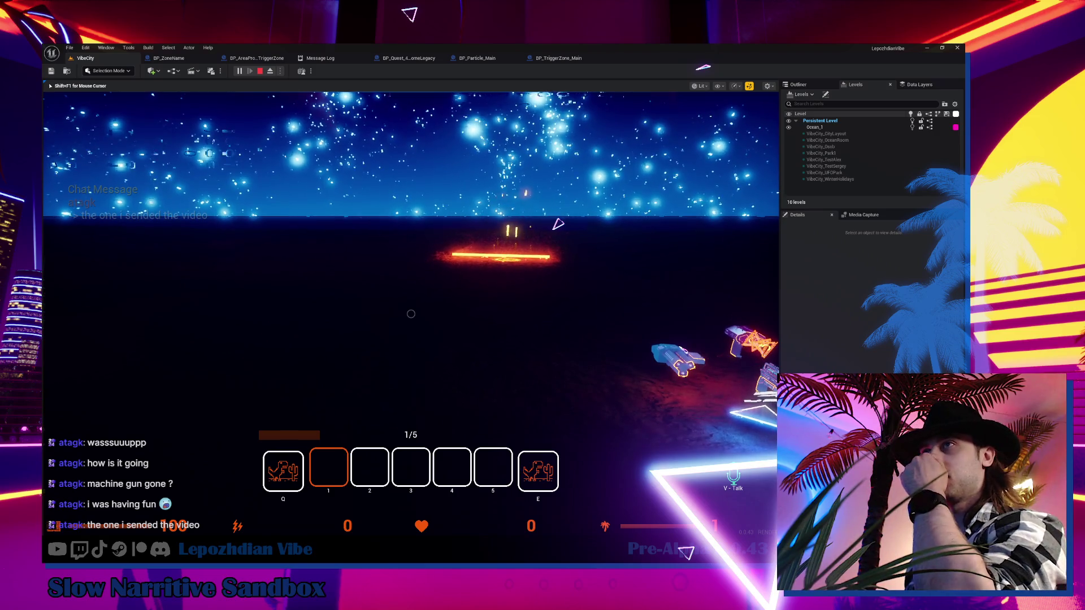
- Equip hotbar slot 5 and keep playing, then bring up the in-game menu with Escape
key("5")
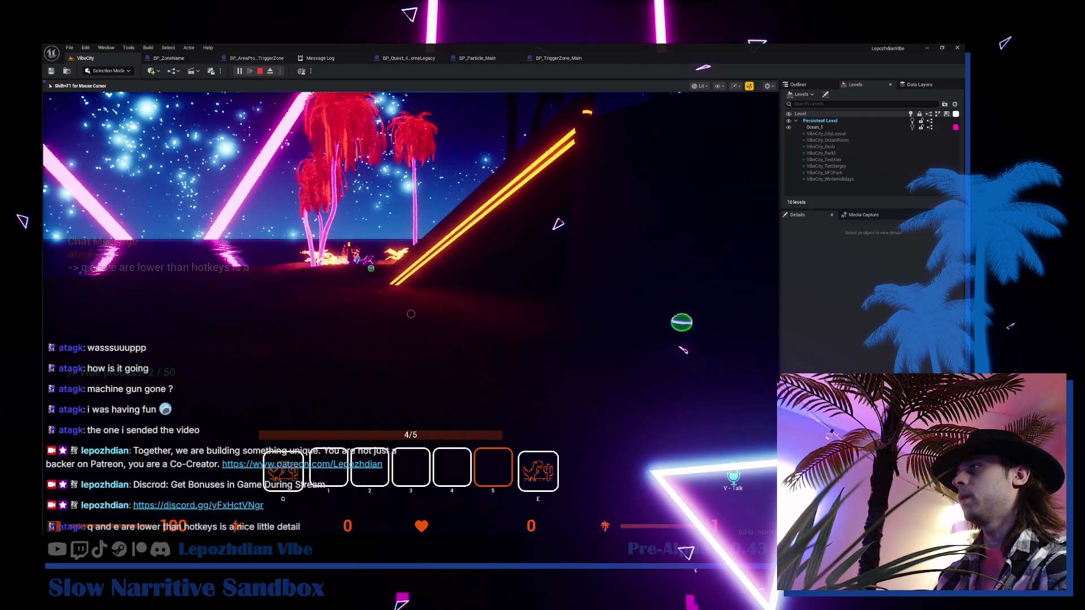
key("Escape")
key("Escape")
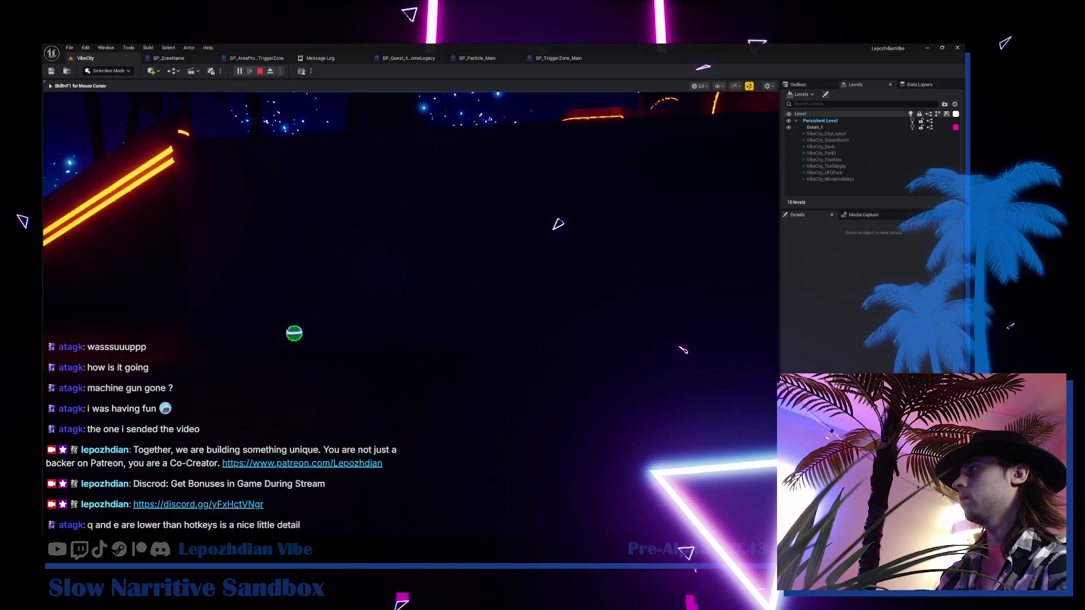
key("Escape")
key("Escape")
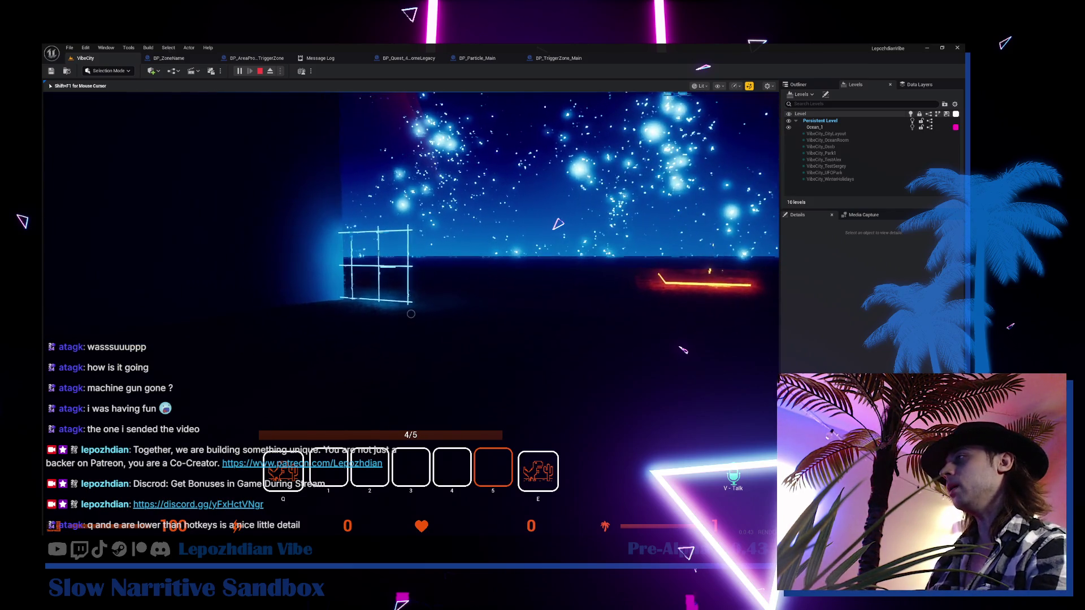
- Spawn an item at the crosshair and collect it to trigger Level Up, then exit with Escape
left_click(410, 313)
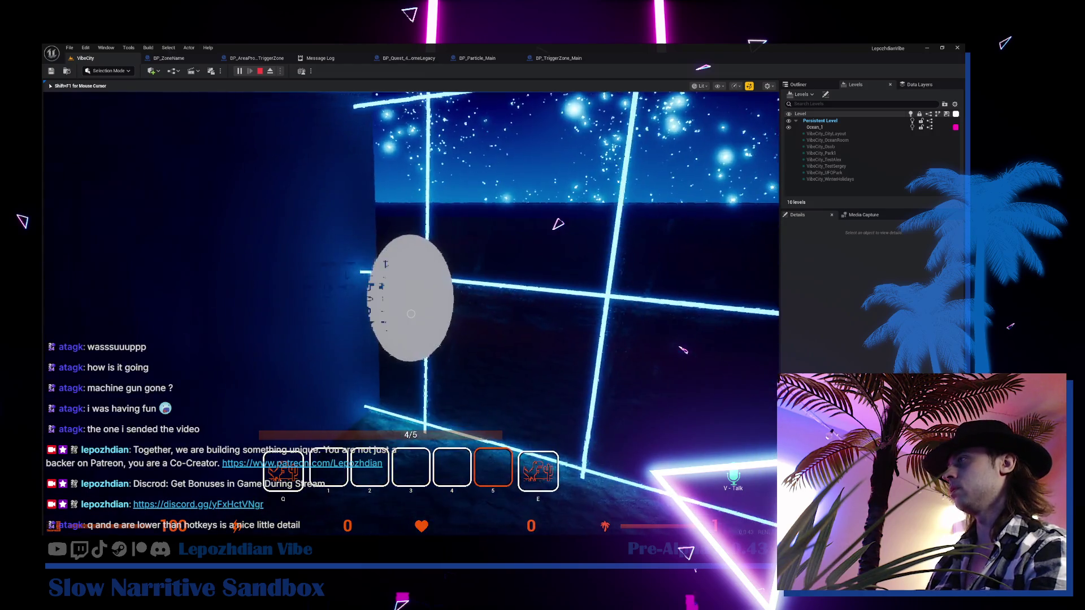
left_click(411, 314)
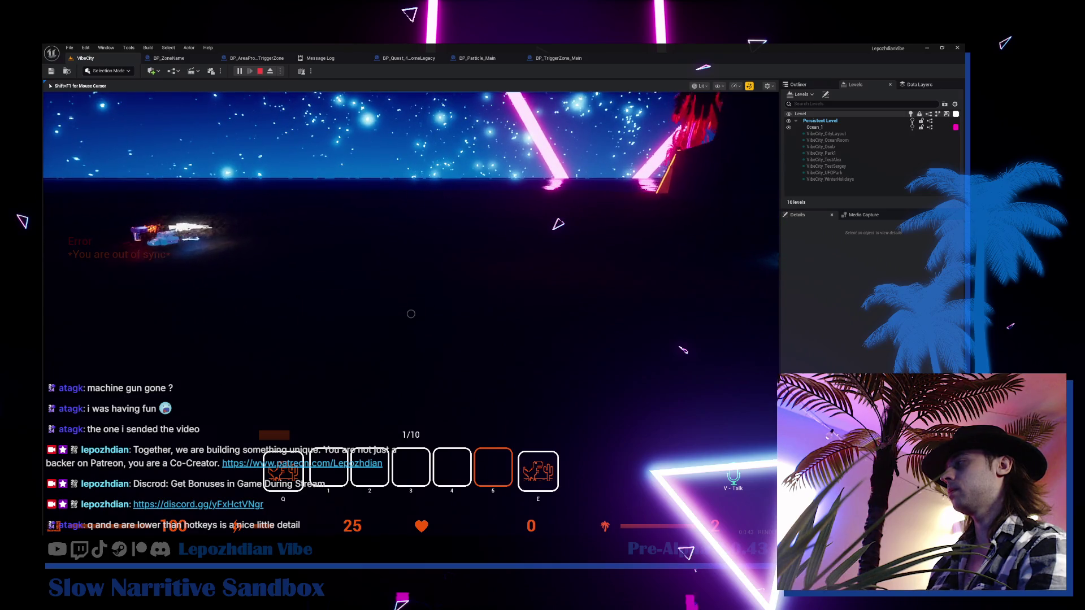
key("Escape")
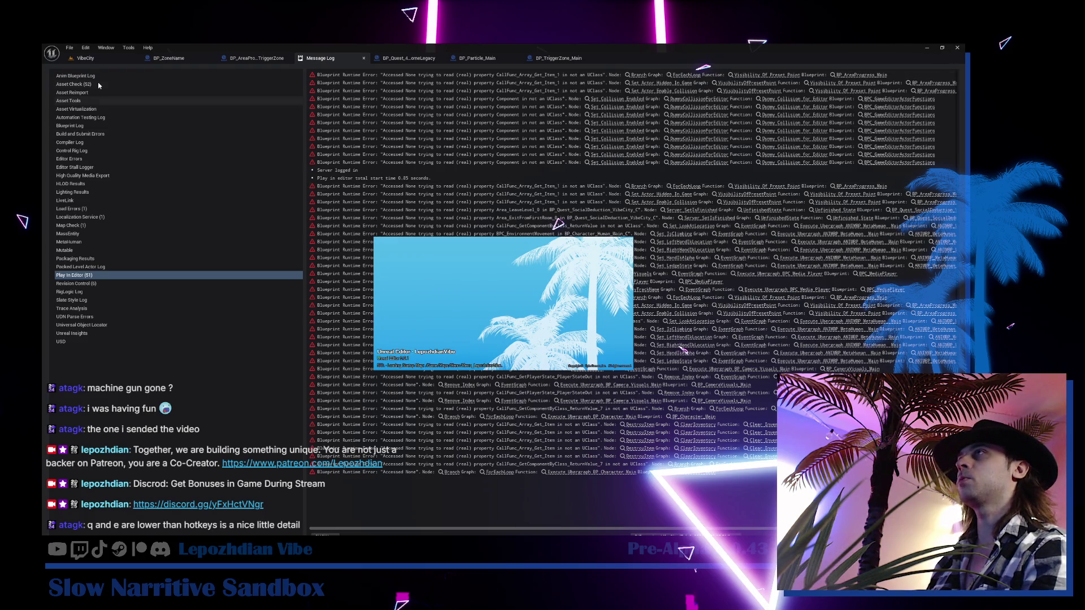
- Go from the Message Log back to the VibeCity level editor tab
left_click(89, 63)
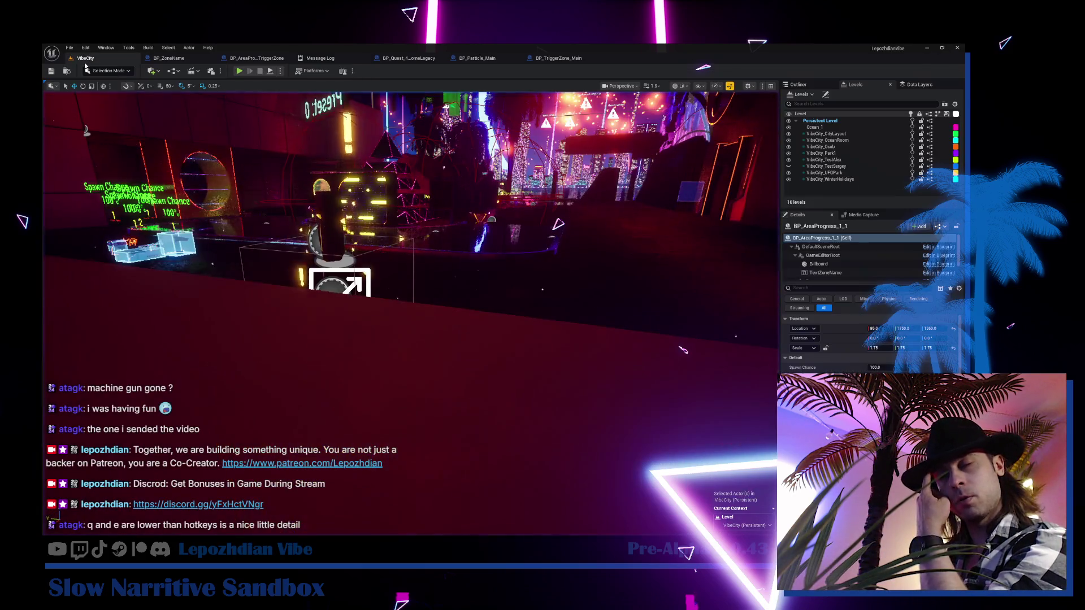
- Focus the Spawn Chance actor and fly toward the weapon props
key("f")
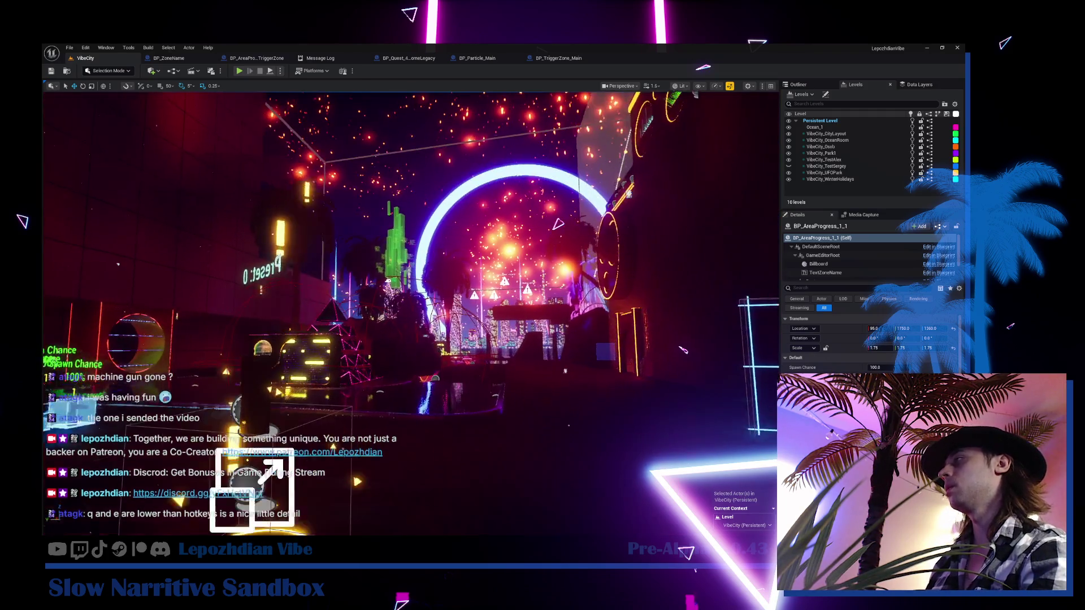
scroll(412, 226, "down", 3)
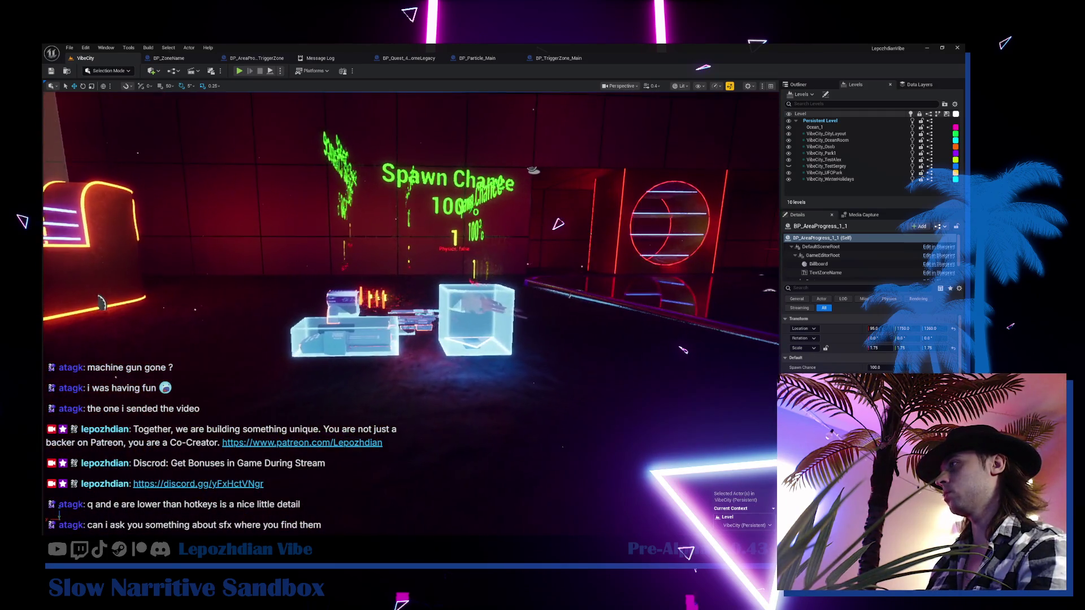
scroll(411, 226, "down", 1)
key("w")
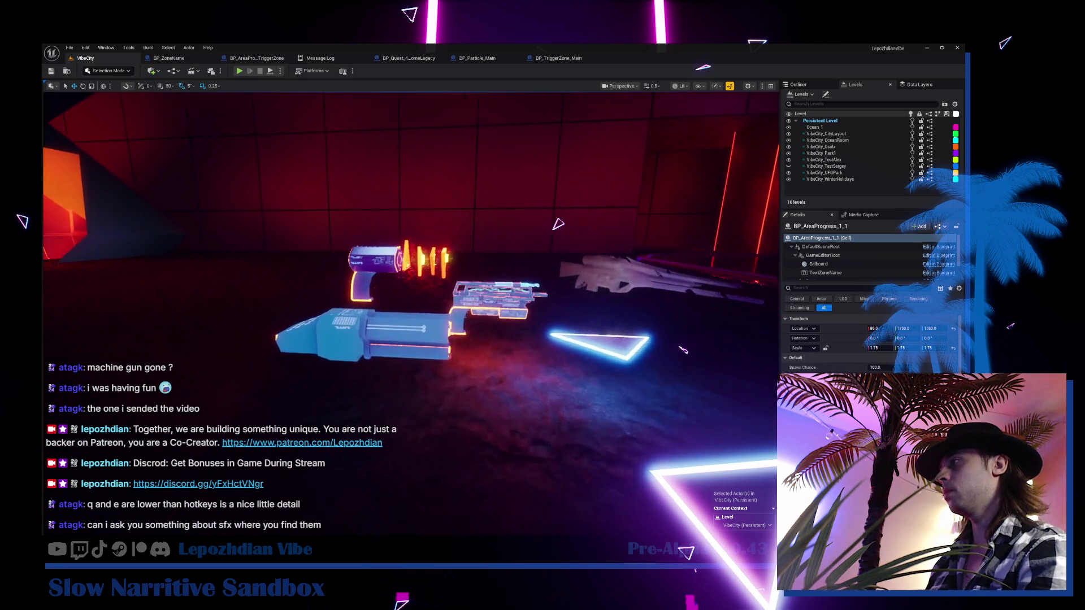
scroll(411, 226, "up", 2)
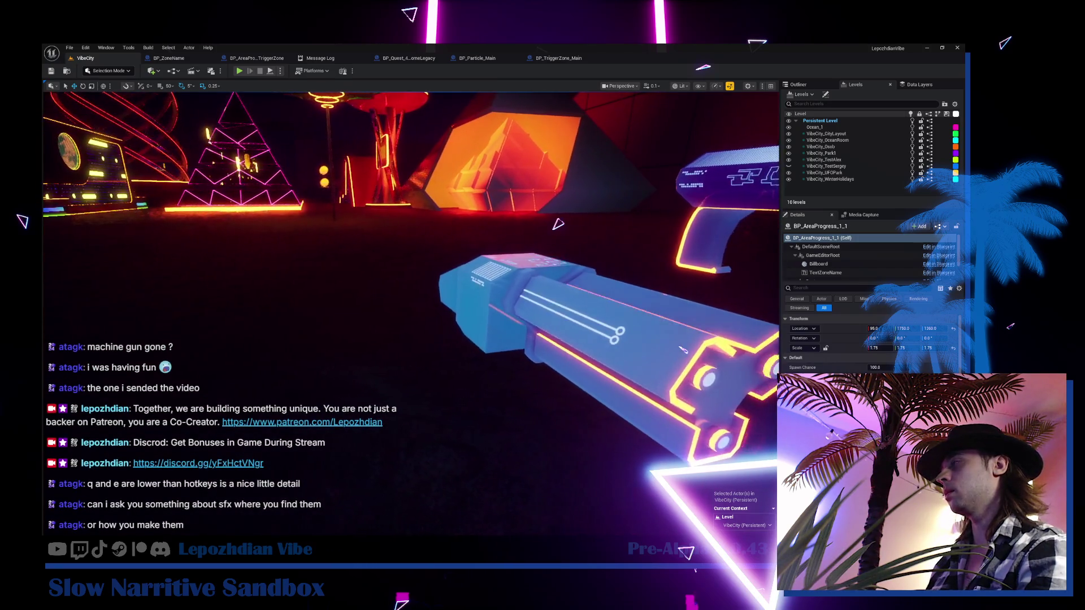
key("s")
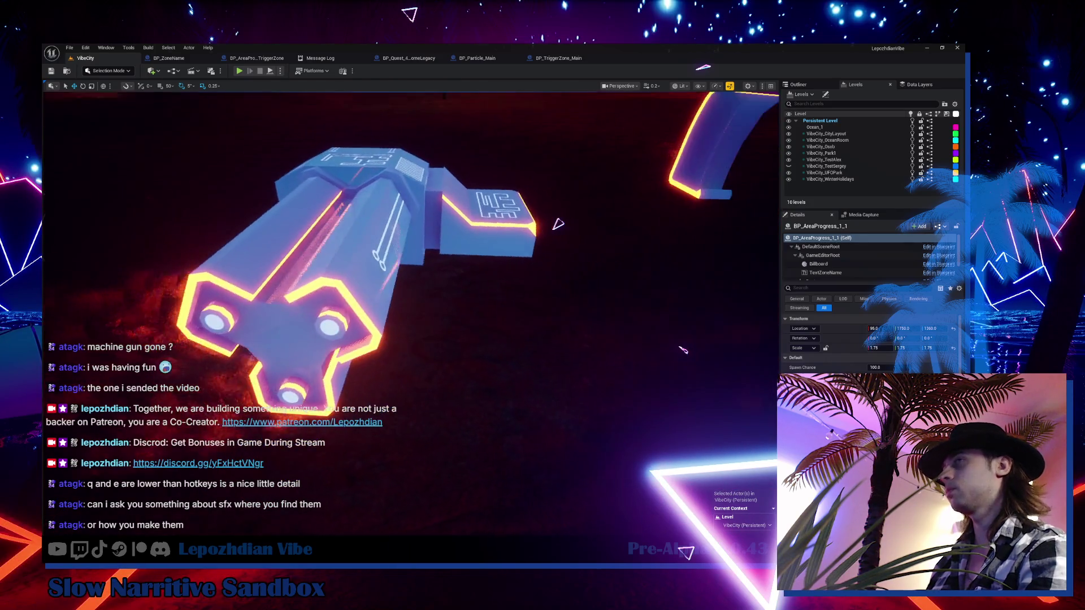
scroll(558, 223, "down", 1)
- Circle the gun props, pulling back and sliding right until the neon triangle is visible
key("w")
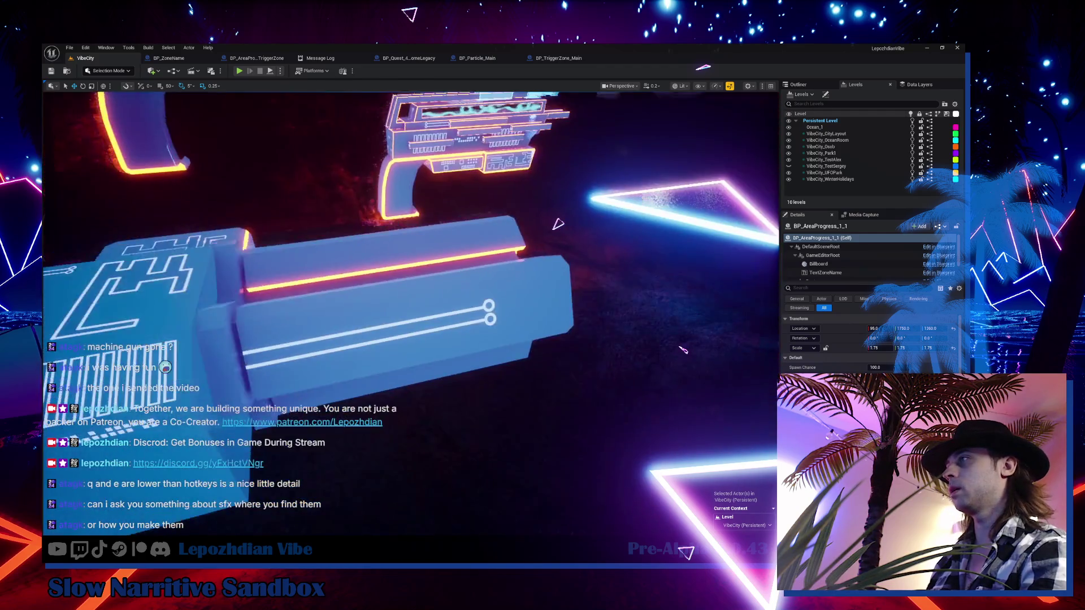
key("s")
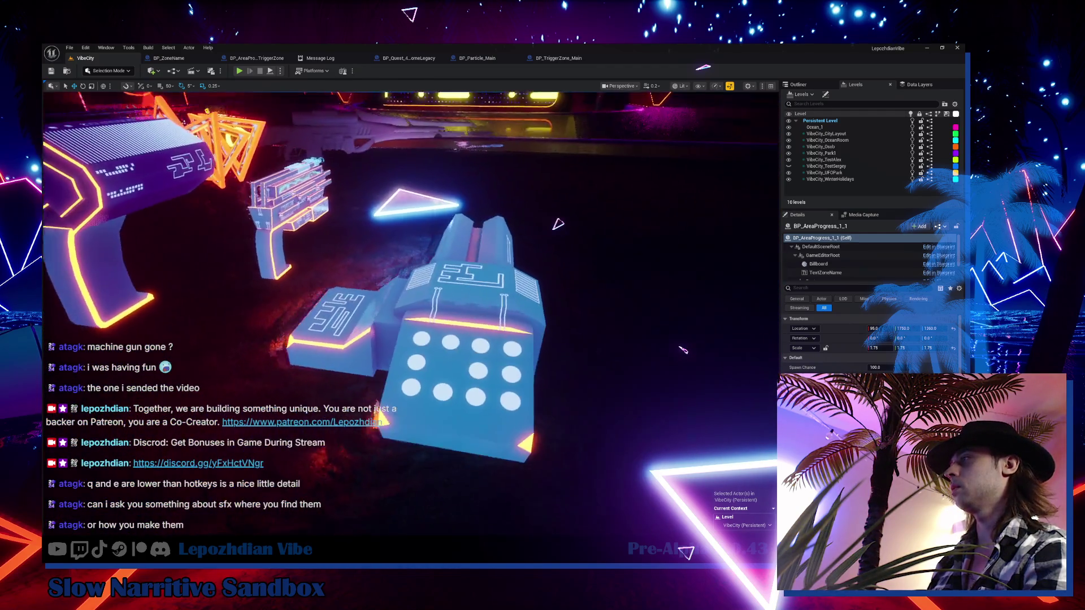
key("w")
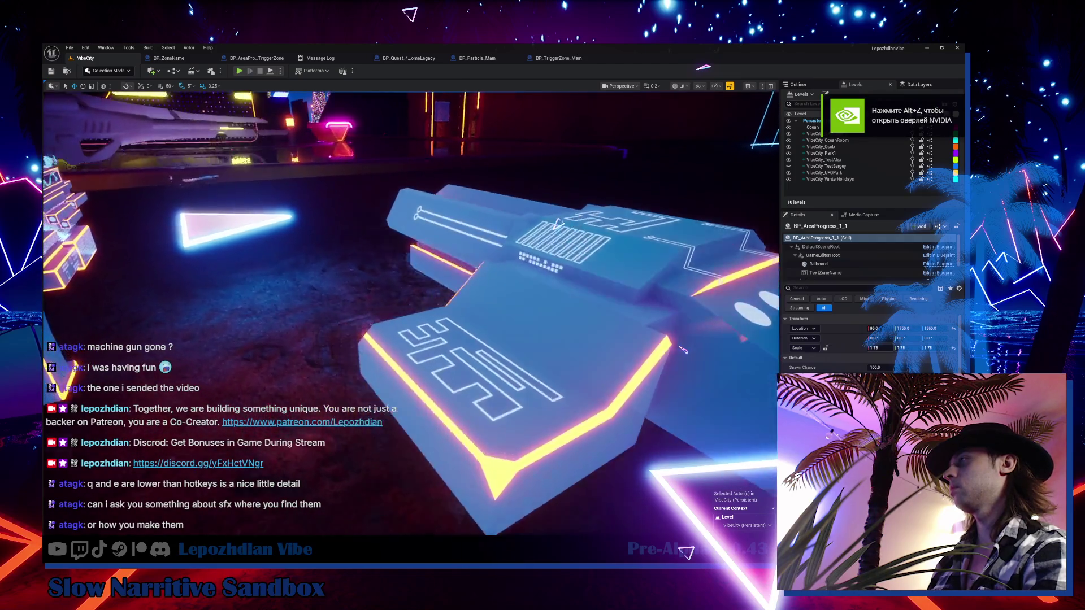
key("d")
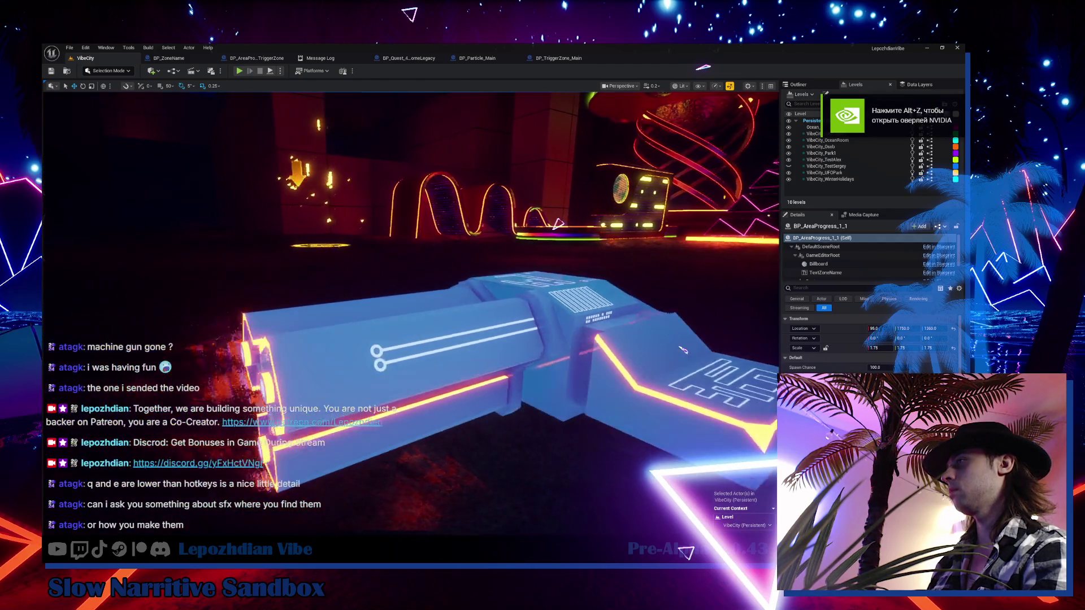
key("s")
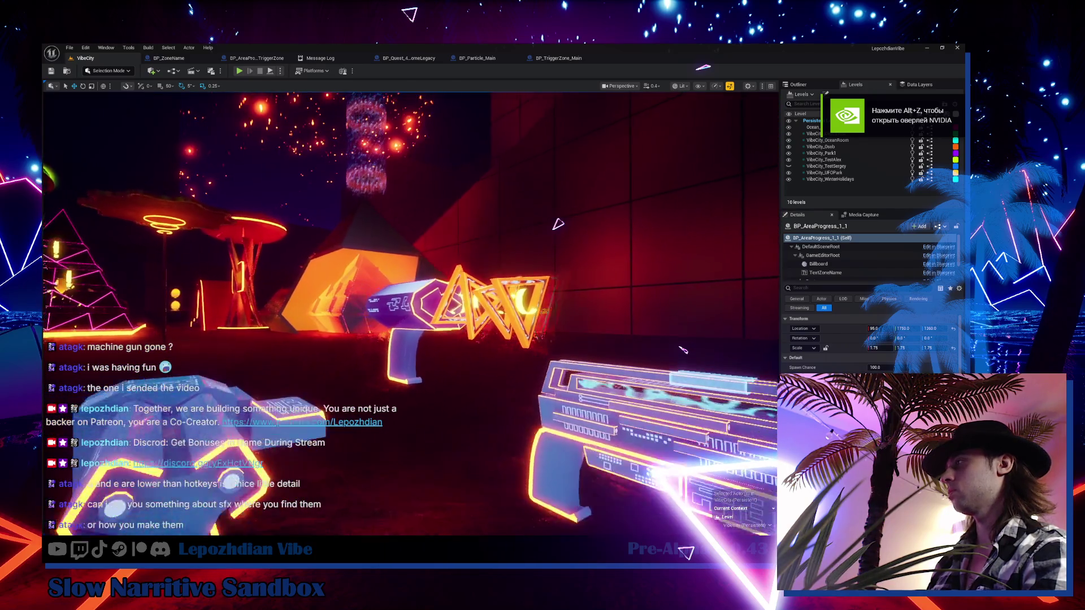
key("d")
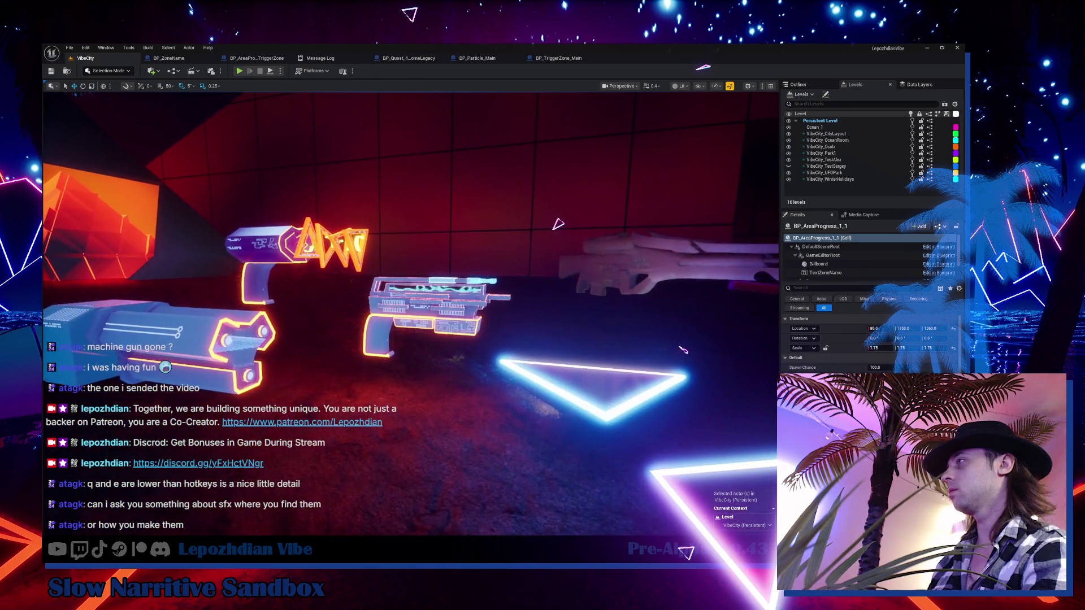
- Approach the guns from above, then select and frame the DataScope rifle prop
key("w")
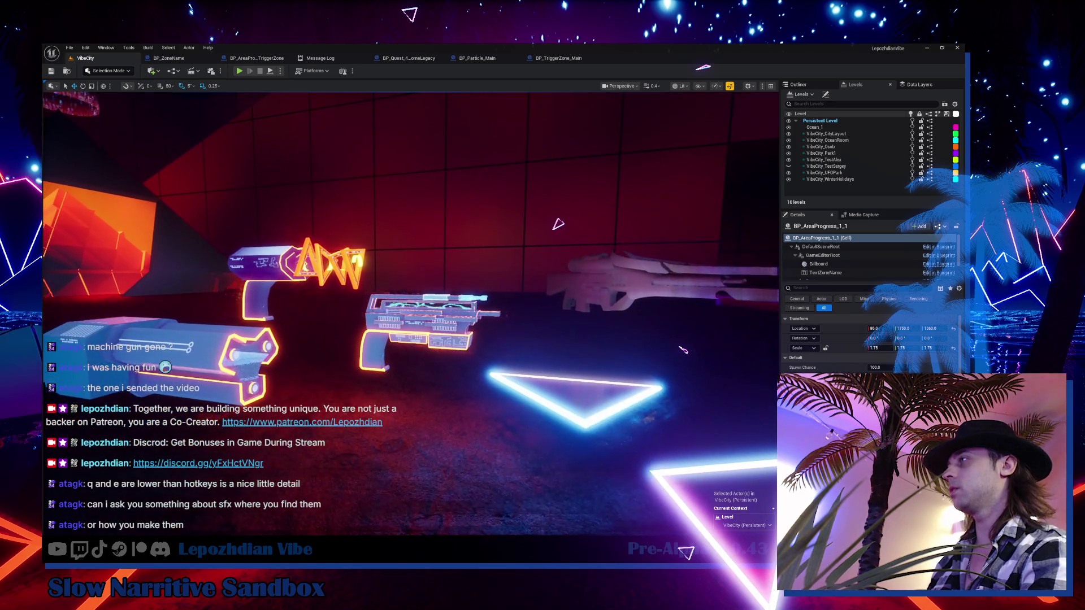
key("e")
left_click(609, 186)
key("f")
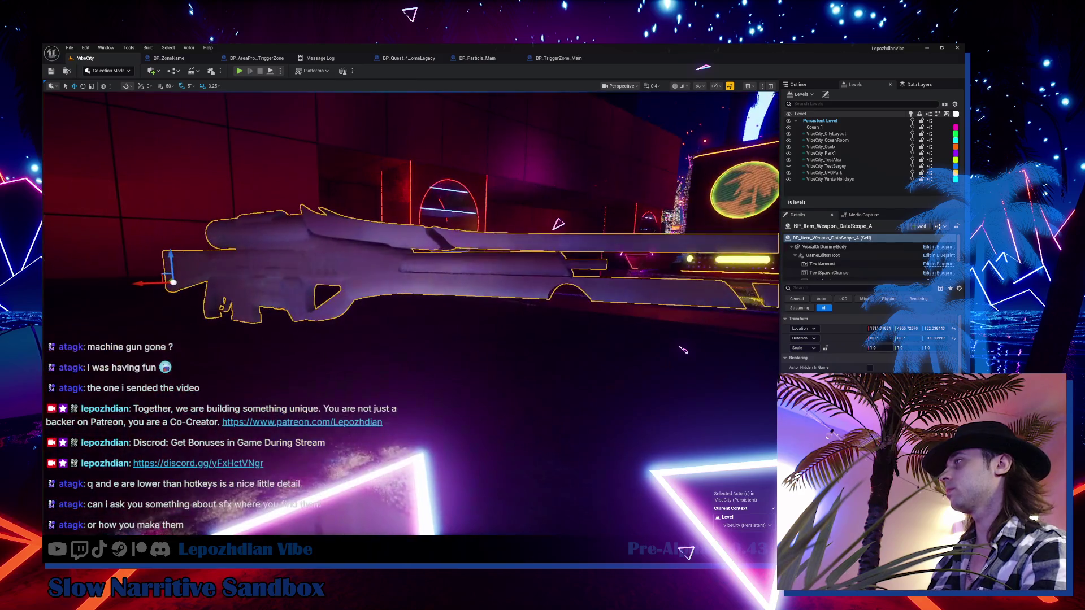
- Pull back, select the PortalLoop weapon prop, then switch to the OFF.STREAM note in Obsidian
key("s")
key("e")
key("w")
left_click(450, 333)
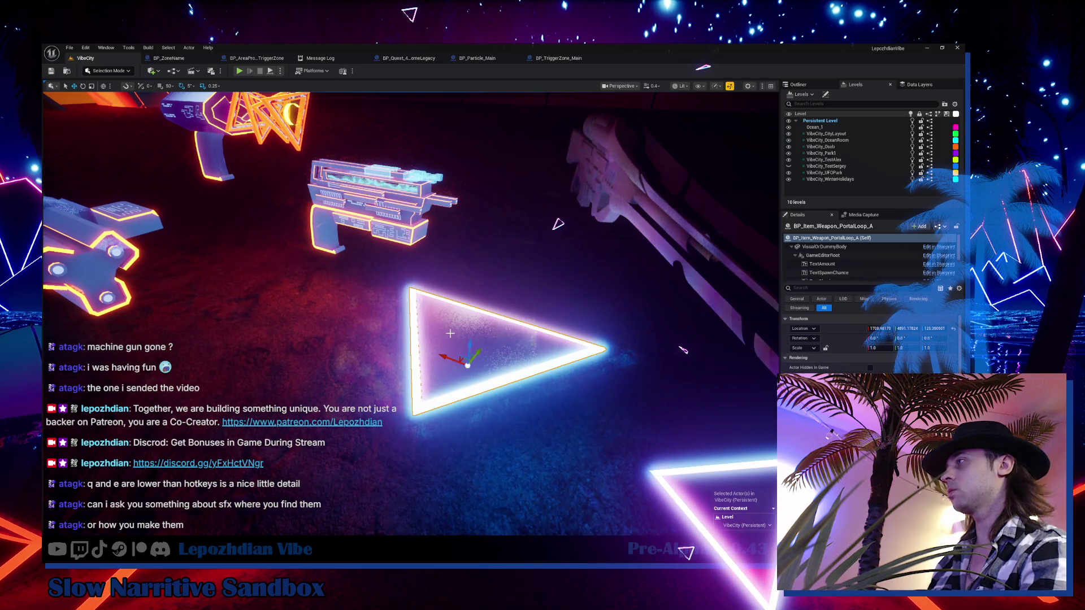
key("s")
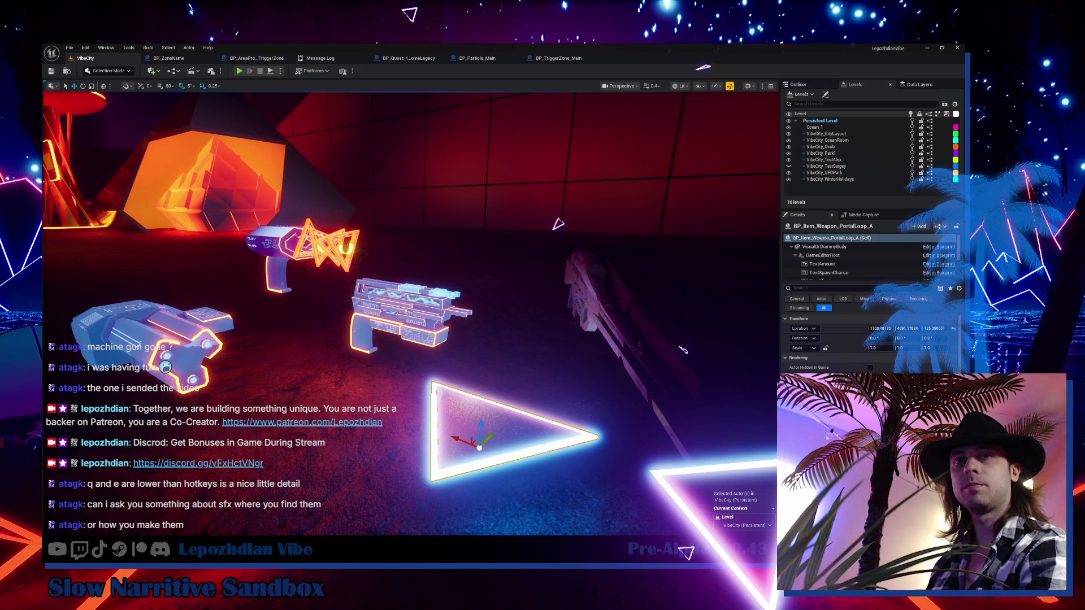
key("alt+Tab")
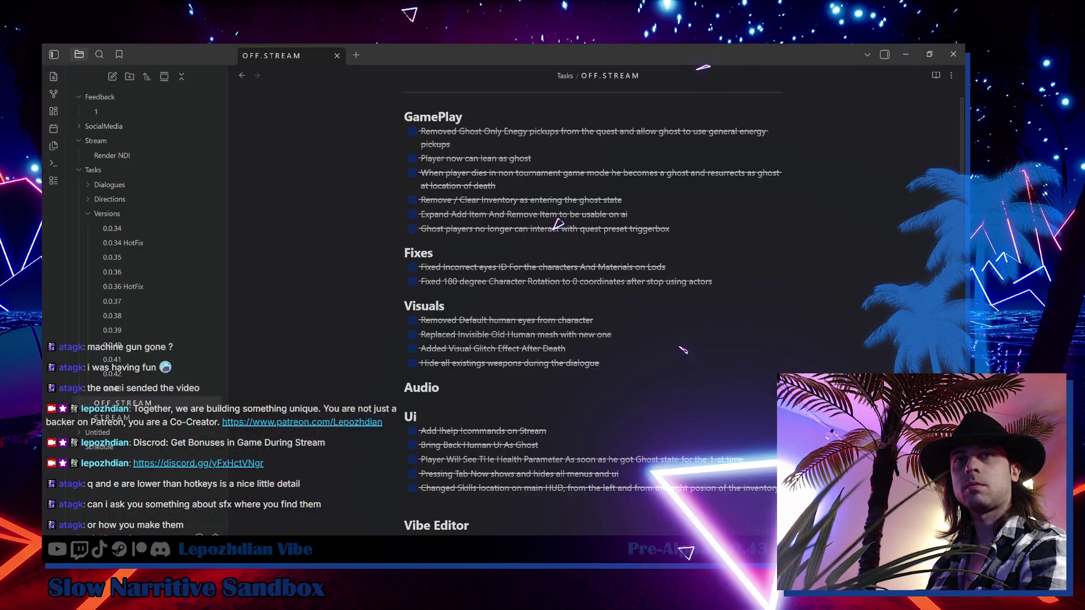
- Alt+Tab from the OFF.STREAM note back to the Unreal Editor level view
key("alt+Tab")
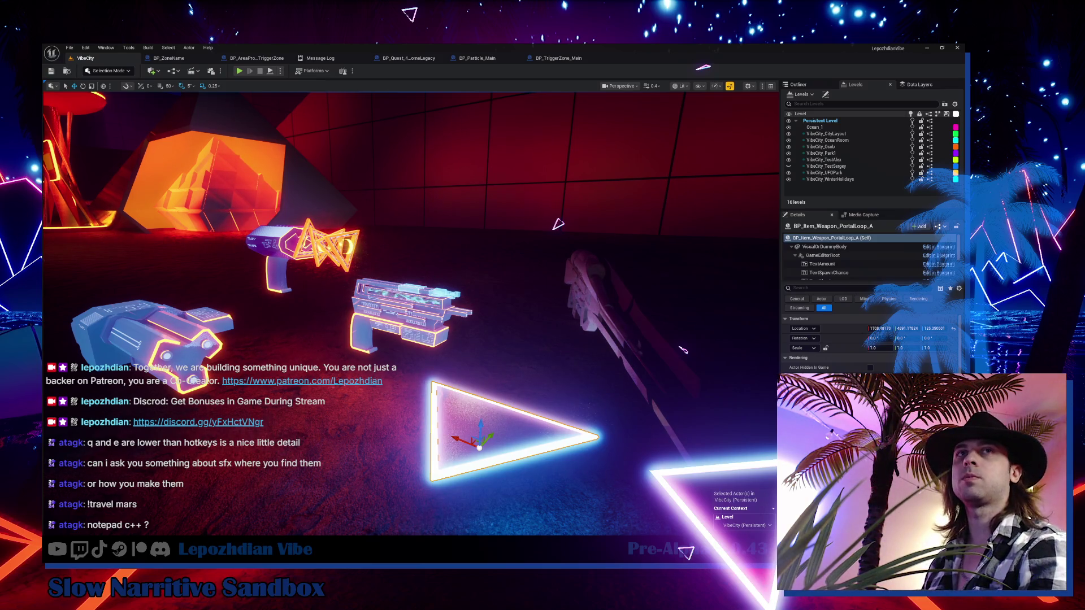
mouse_move(235, 237)
left_mouse_down()
mouse_move(327, 138)
mouse_move(424, 140)
mouse_move(419, 161)
mouse_move(3, 164)
left_mouse_up()
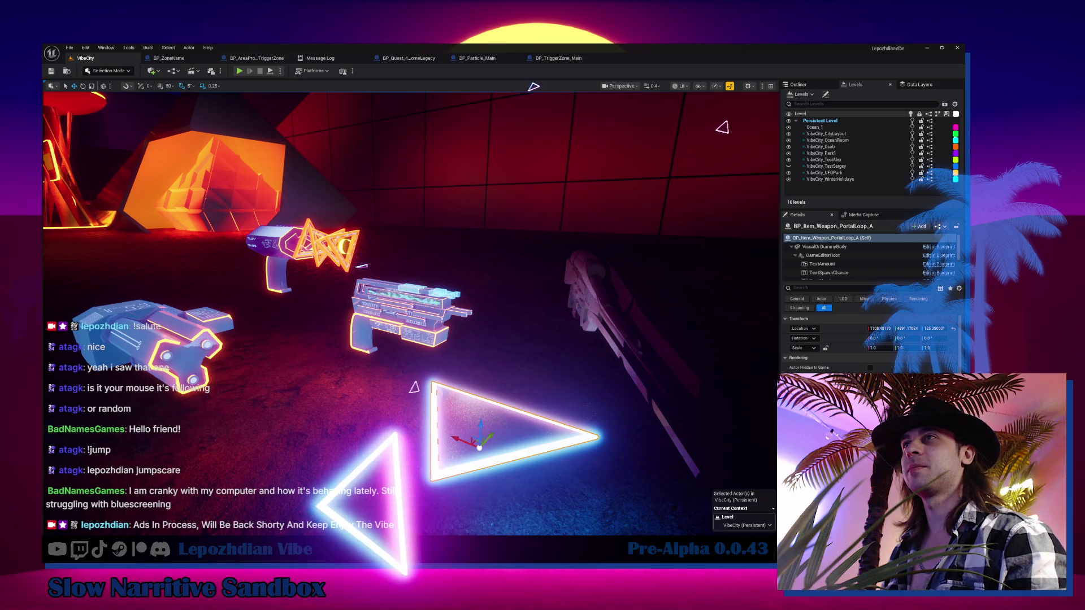
key("1")
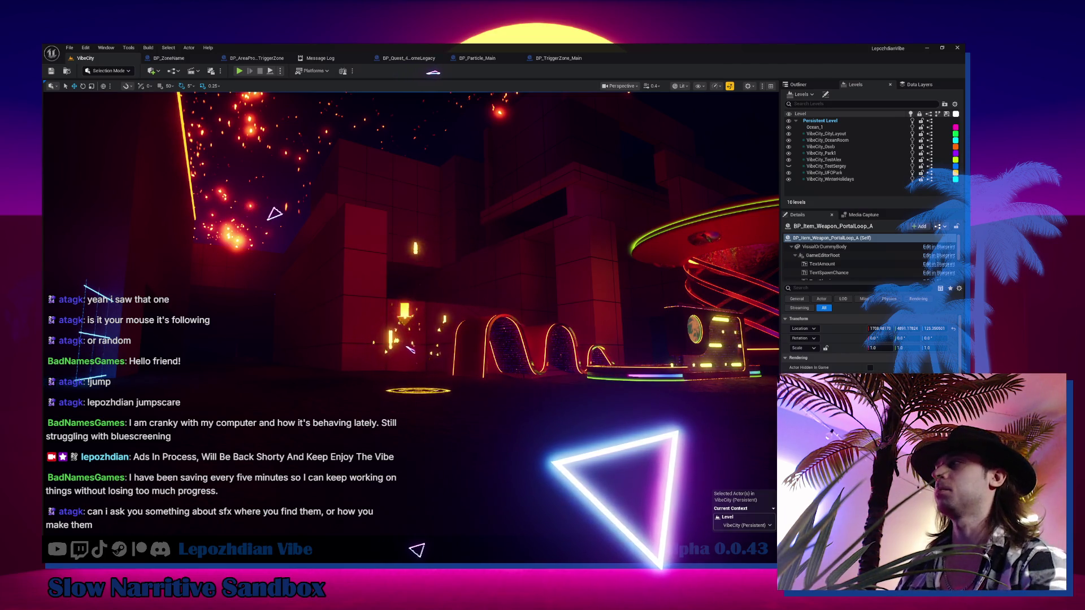
- Select and frame the BP_CubeLeft941 cube, then pull the view back and turn left
left_click(429, 348)
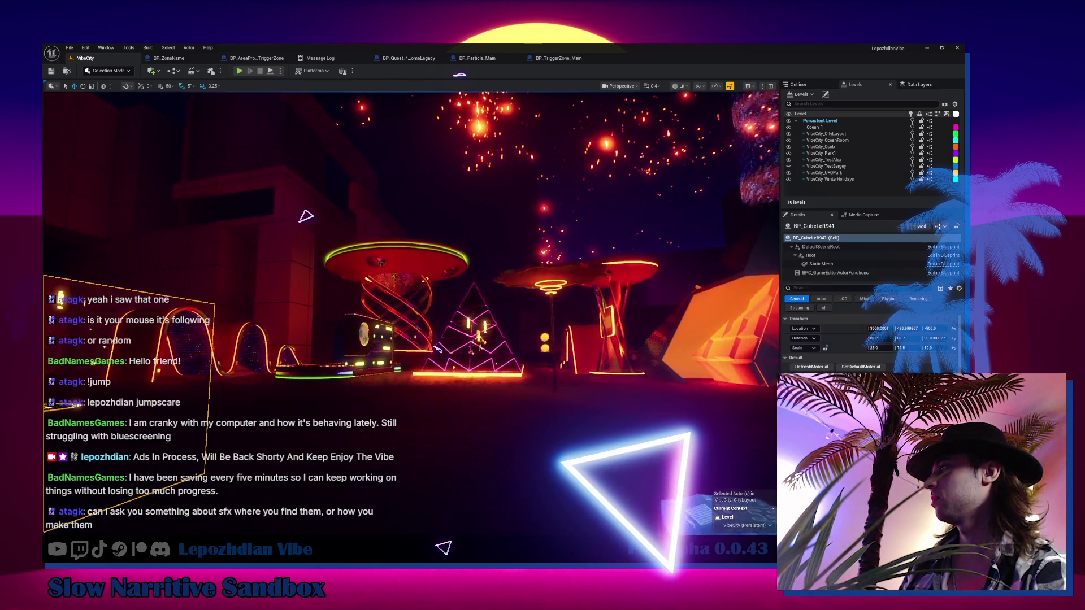
scroll(438, 349, "up", 5)
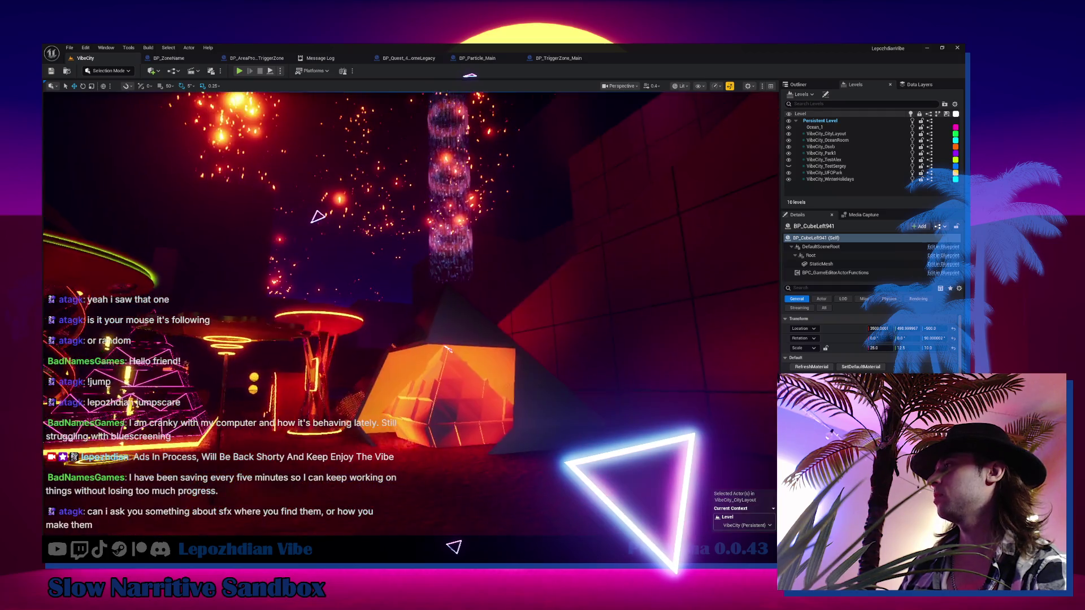
scroll(448, 349, "down", 5)
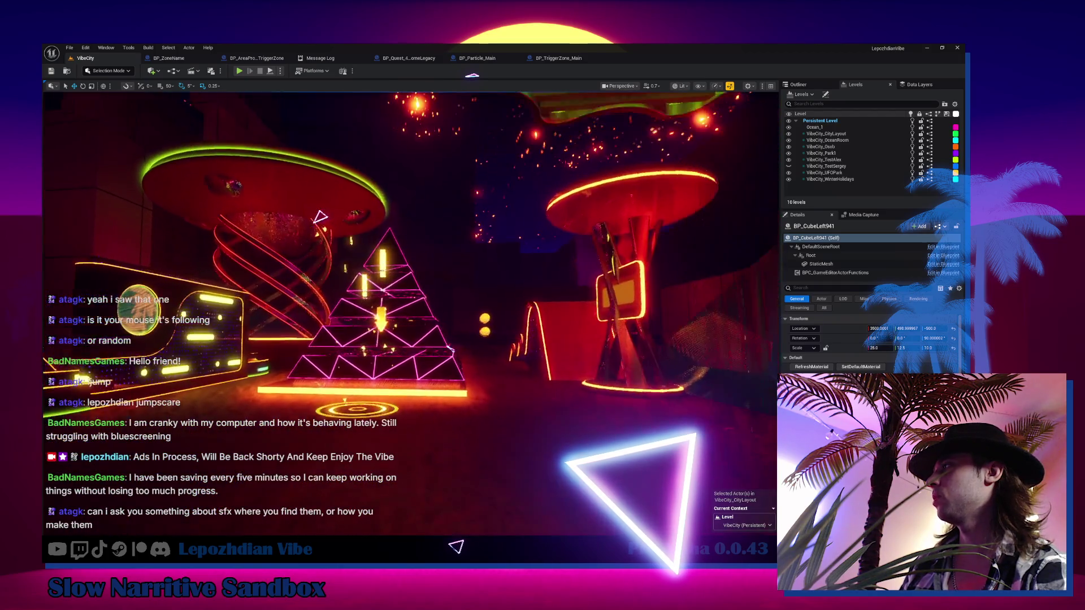
key("f")
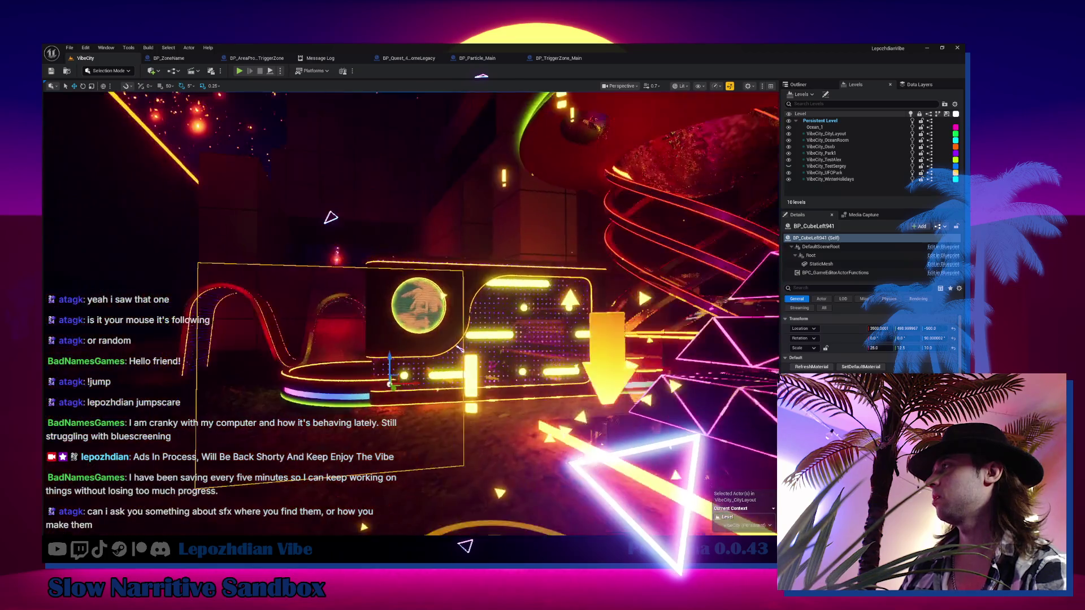
left_click_drag(460, 348, 534, 349)
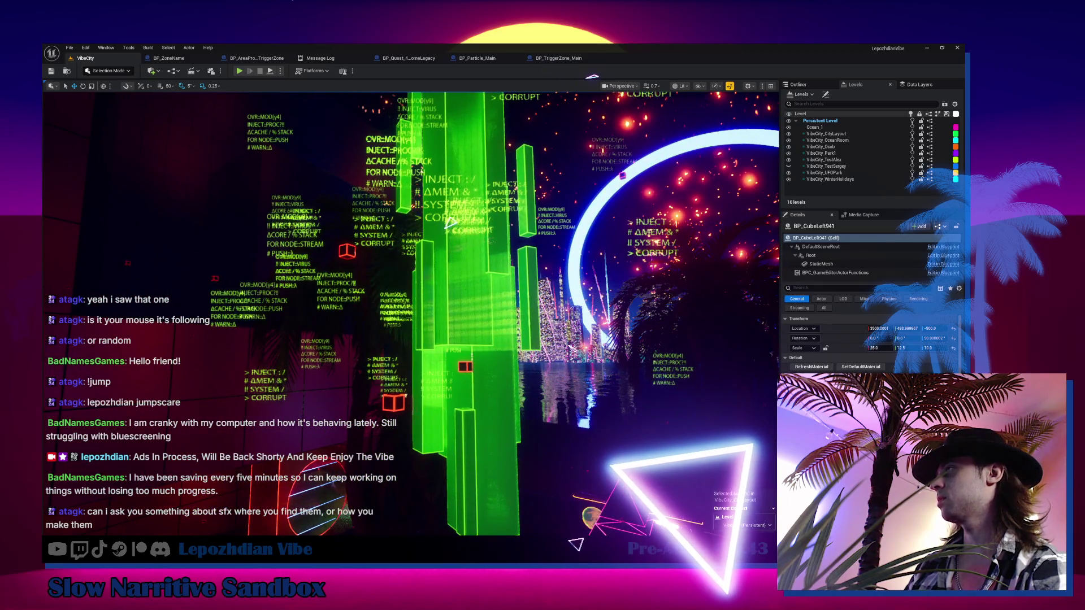
- Select the green SM_VirusStella_04 tower and fly around until it is centred
left_click(435, 345)
left_click_drag(435, 345, 435, 360)
left_click_drag(582, 348, 593, 348)
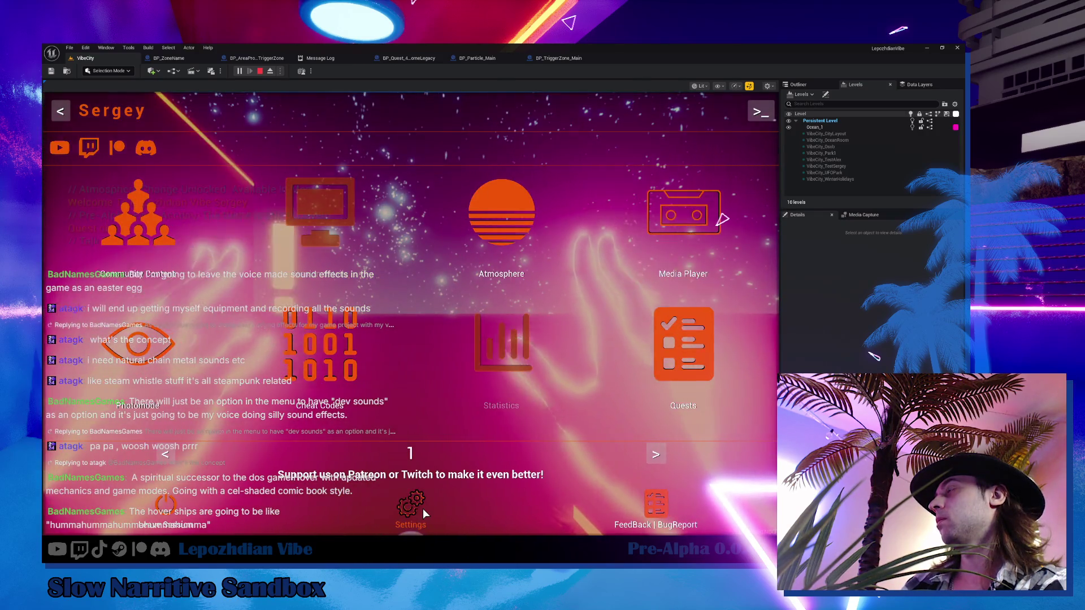
- In the game's Audio settings, set Master to 100% and Music to 0%, then close with Escape
left_click(423, 509)
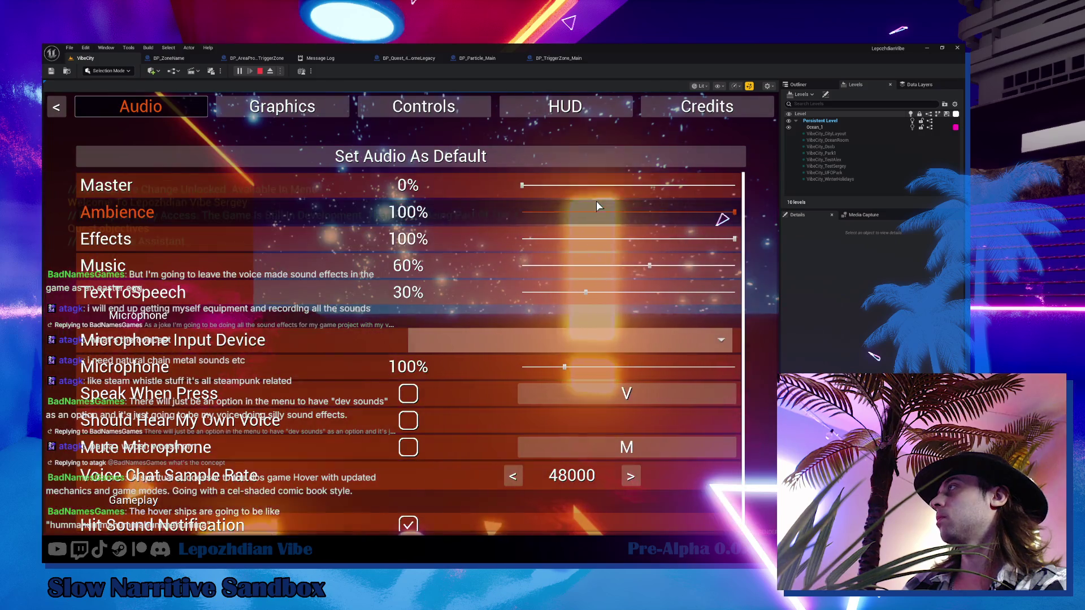
left_click_drag(597, 185, 737, 186)
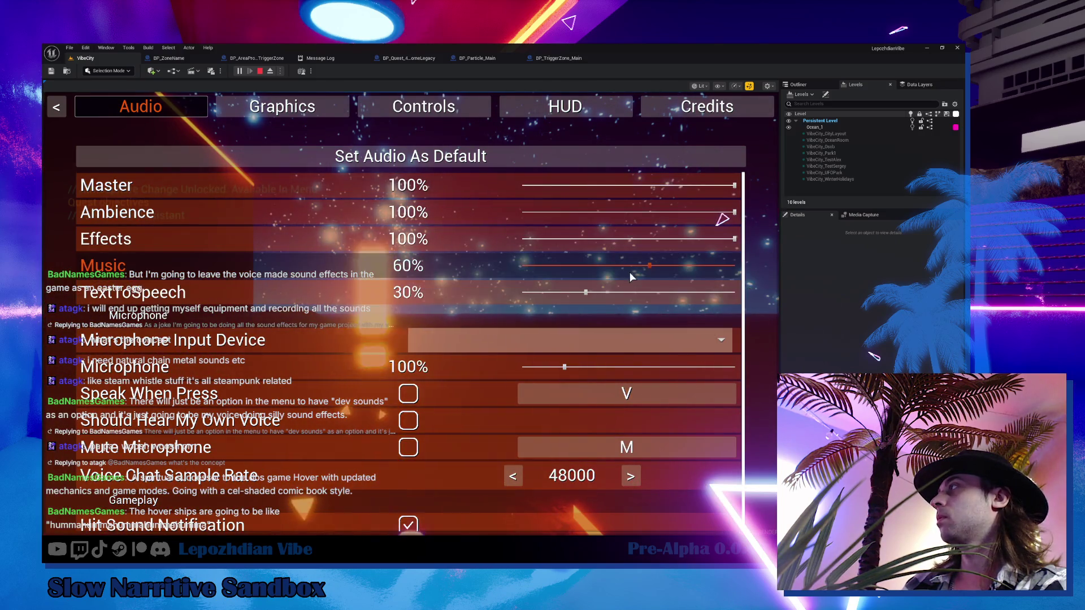
left_click(523, 265)
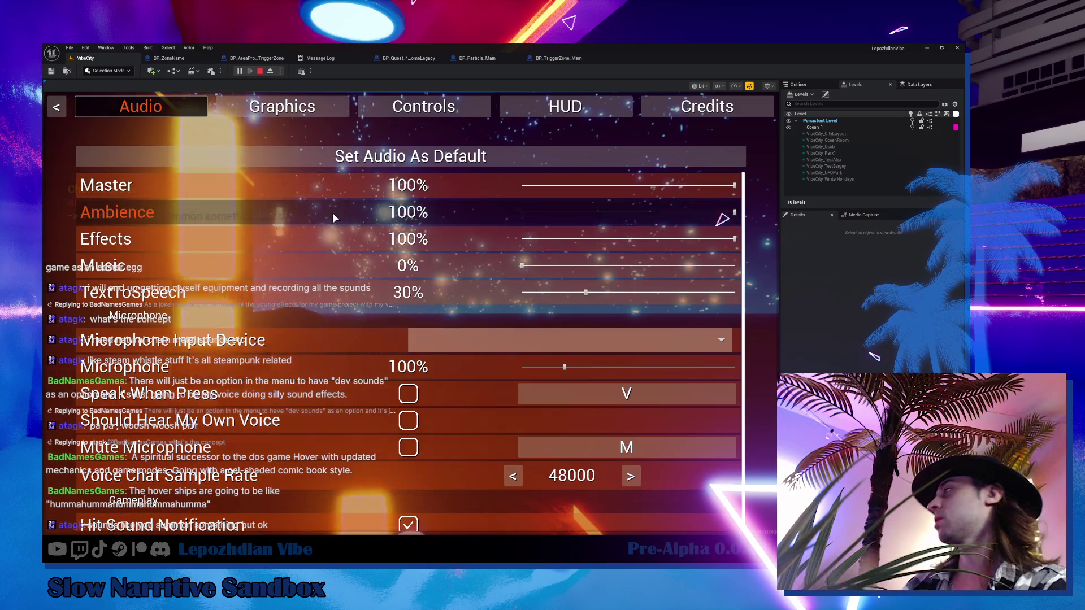
key("Escape")
key("Escape")
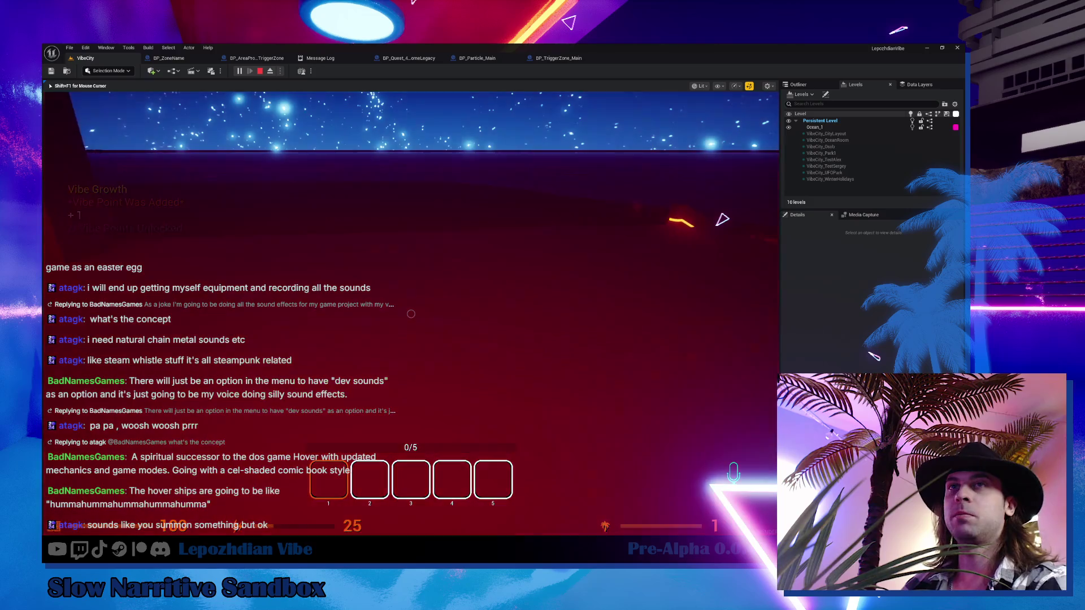
- Exit Play mode with Escape and switch back to the VibeCity level editor tab
key("Escape")
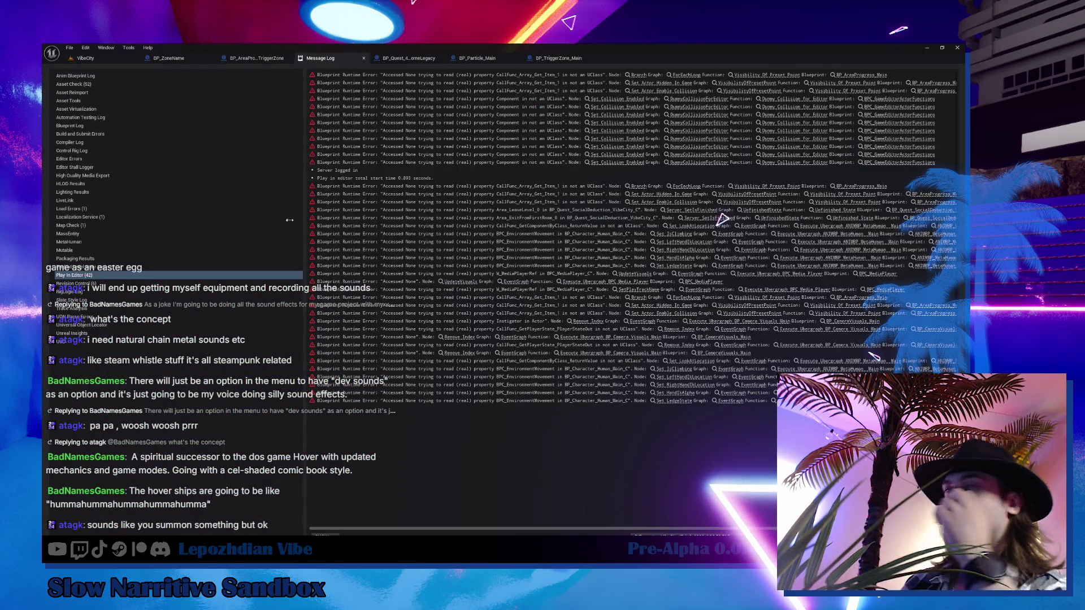
left_click(111, 62)
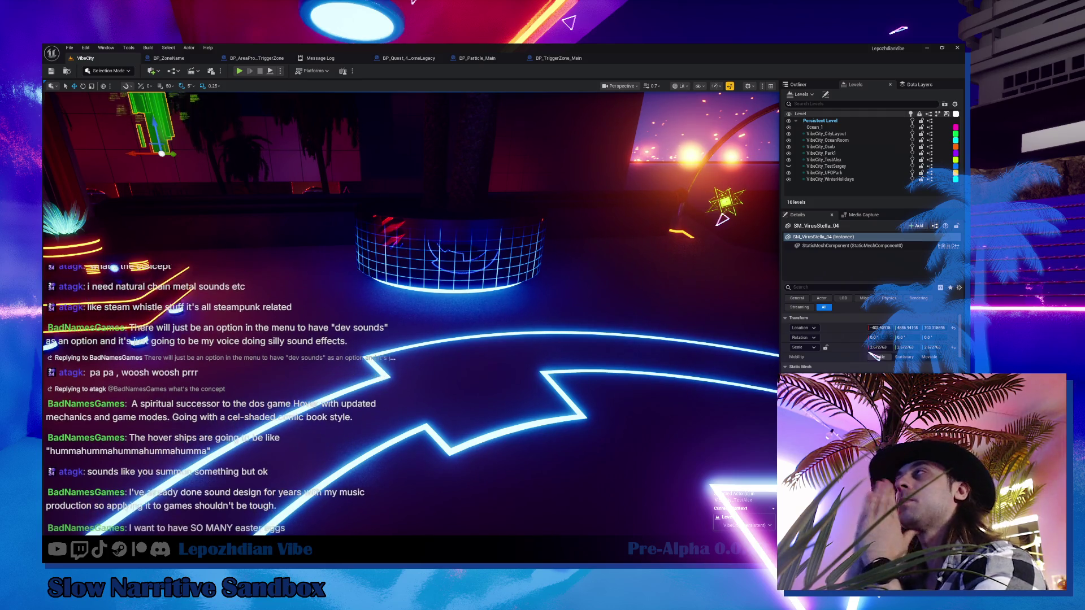
- In the BP_Particle_Main event graph, add an Audio component and a Set Sound node for it
left_click(168, 58)
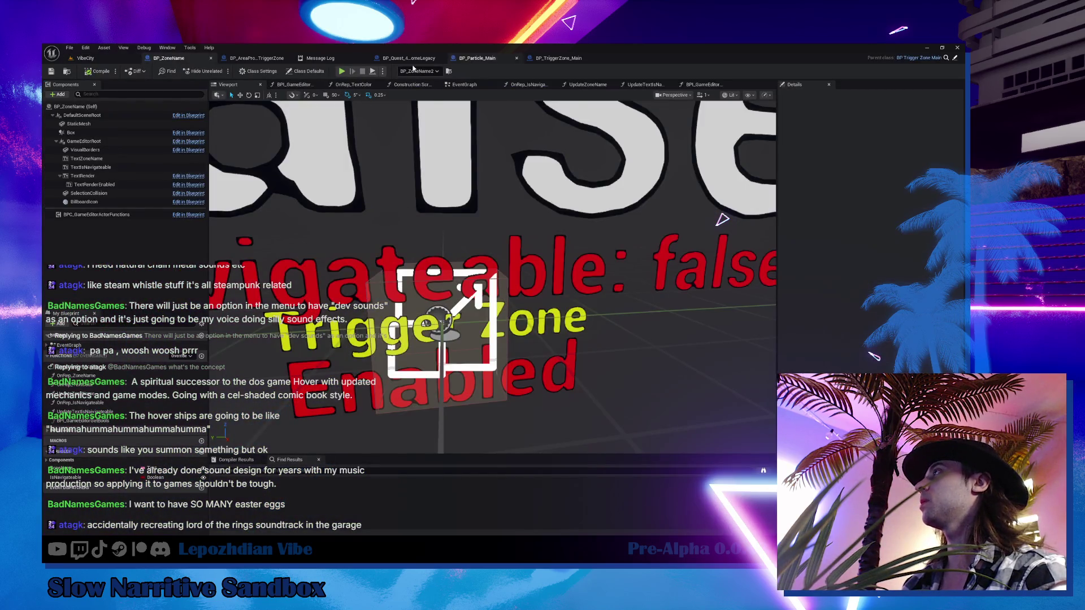
left_click(477, 58)
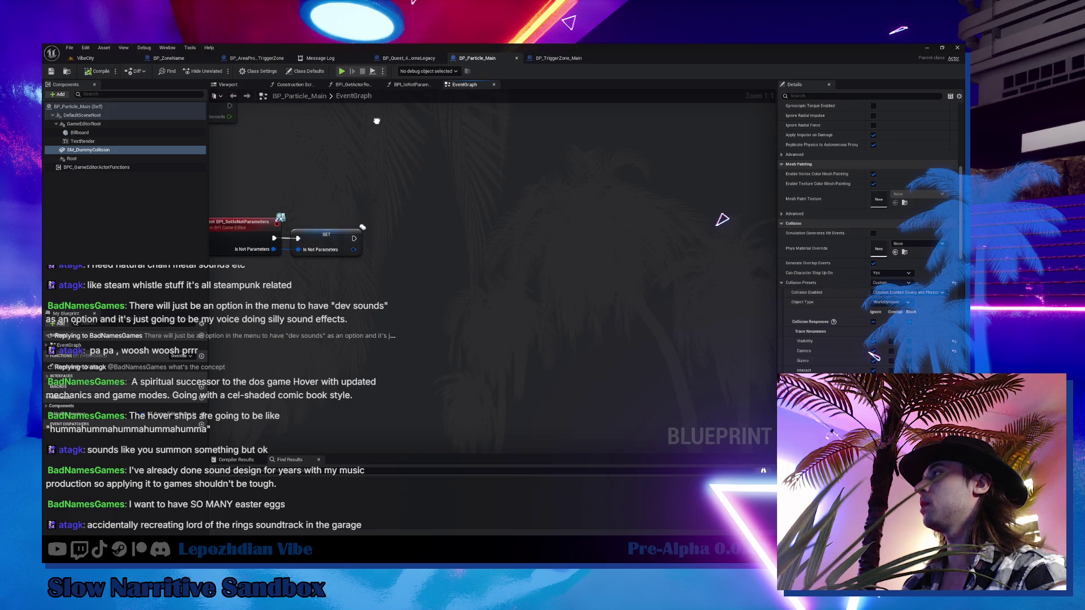
right_click(465, 313)
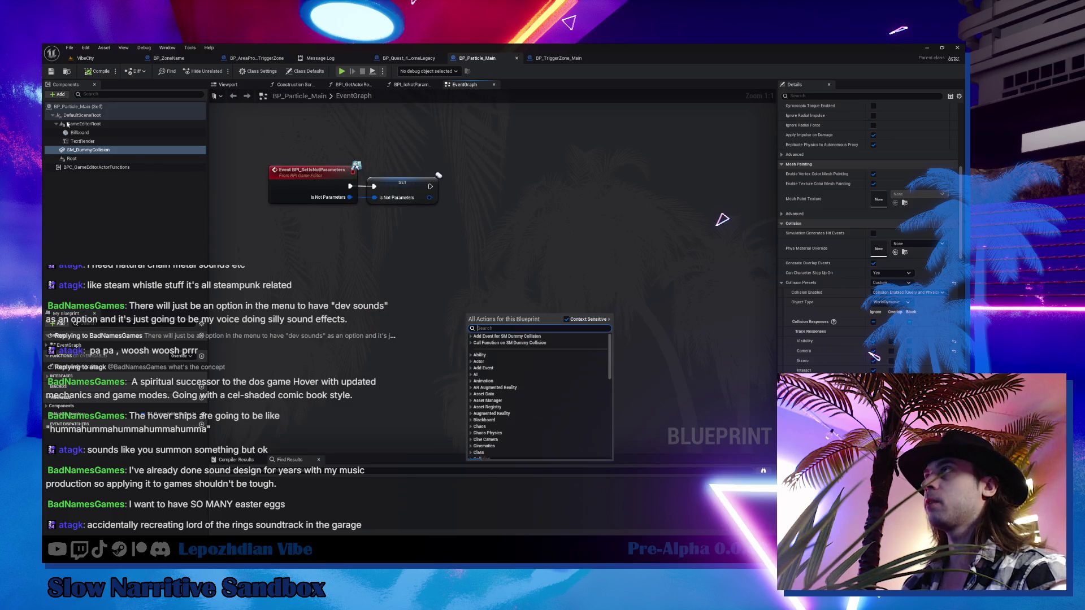
left_click(58, 94)
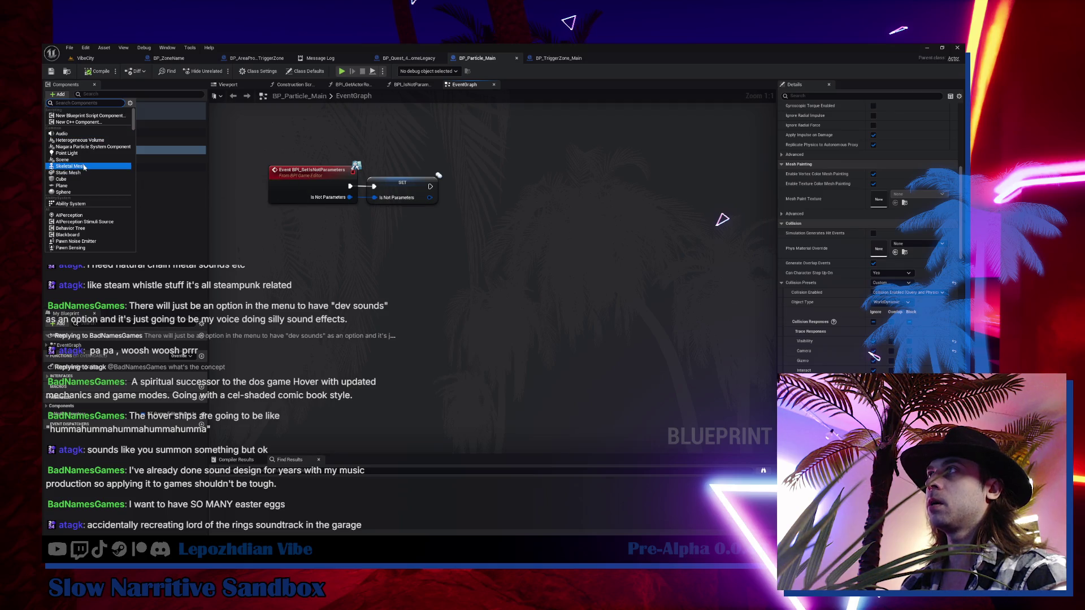
left_click(63, 133)
mouse_move(76, 158)
left_mouse_down()
mouse_move(415, 311)
mouse_move(507, 306)
left_mouse_up()
type("set sound")
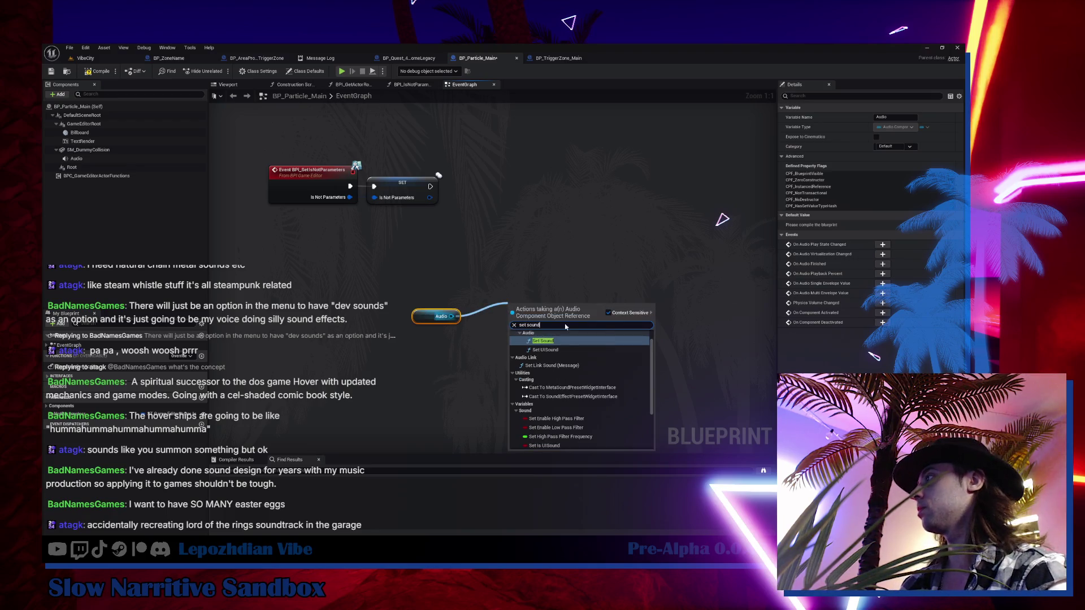
left_click(560, 342)
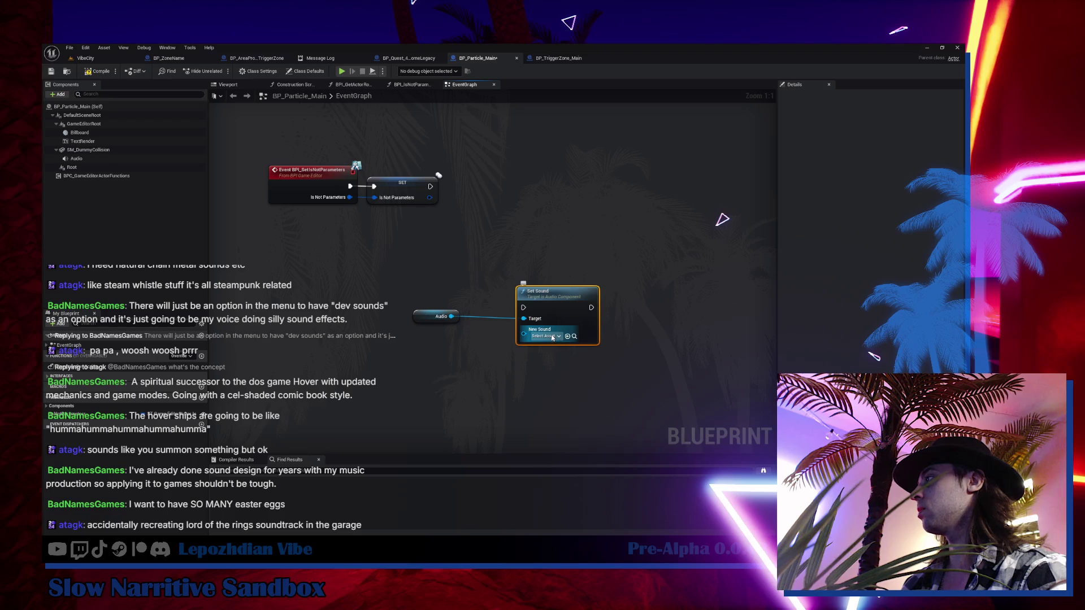
- Add a Branch node whose True output drives Set Sound, and arrange the nodes
left_click(545, 337)
left_click_drag(493, 376, 437, 341)
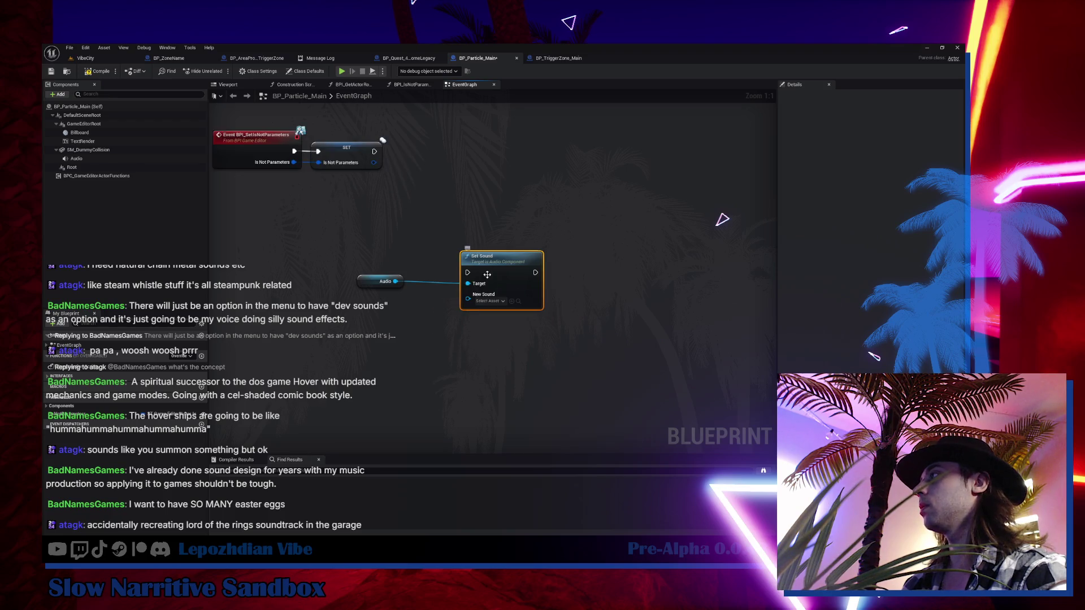
left_click(403, 316)
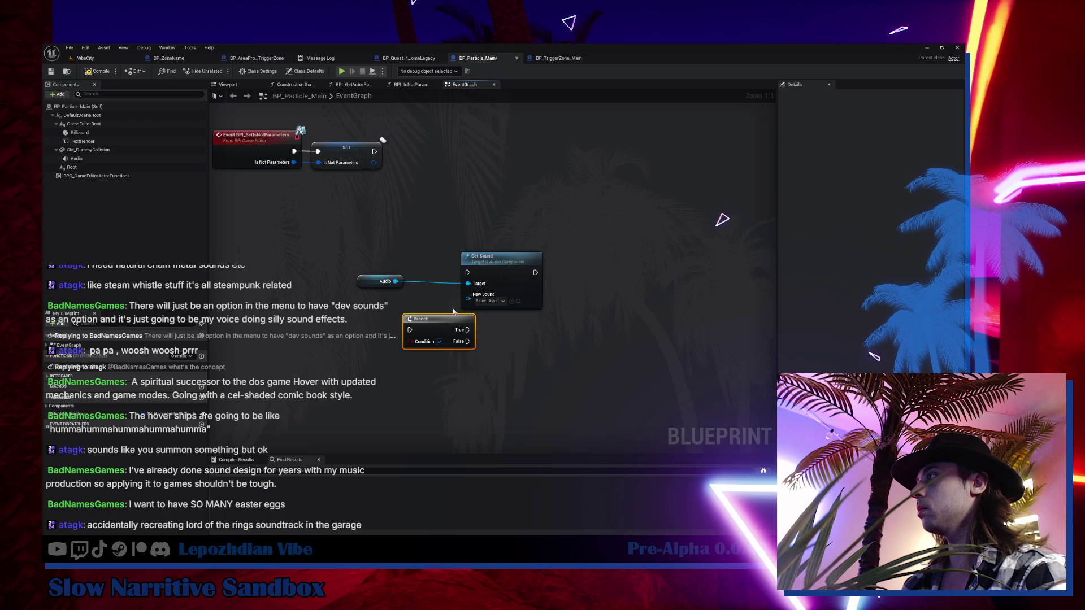
mouse_move(467, 330)
left_mouse_down()
mouse_move(467, 272)
mouse_move(544, 272)
left_mouse_up()
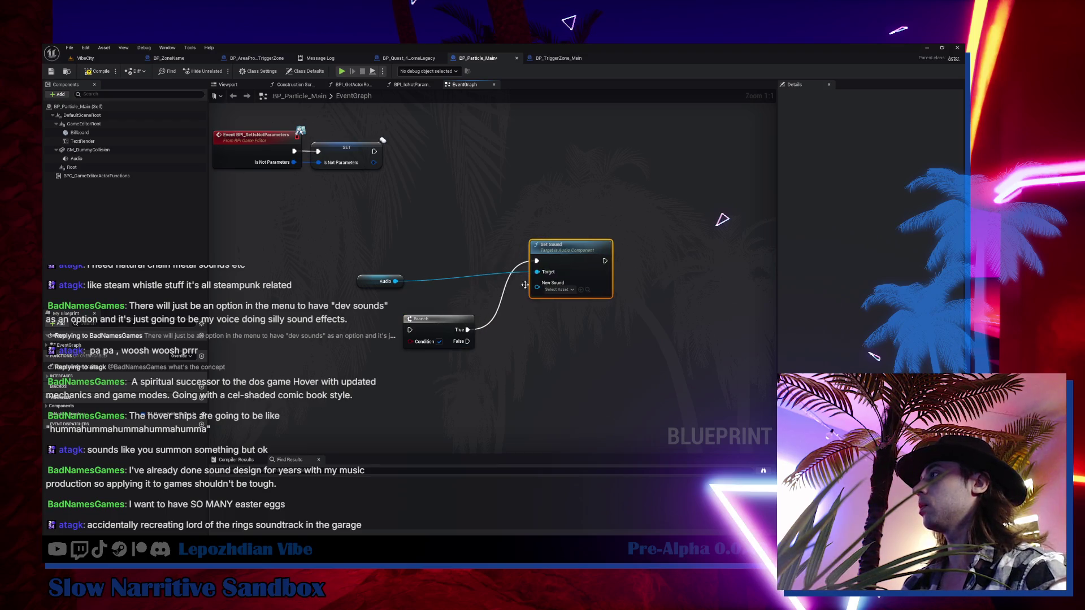
left_click_drag(436, 326, 447, 321)
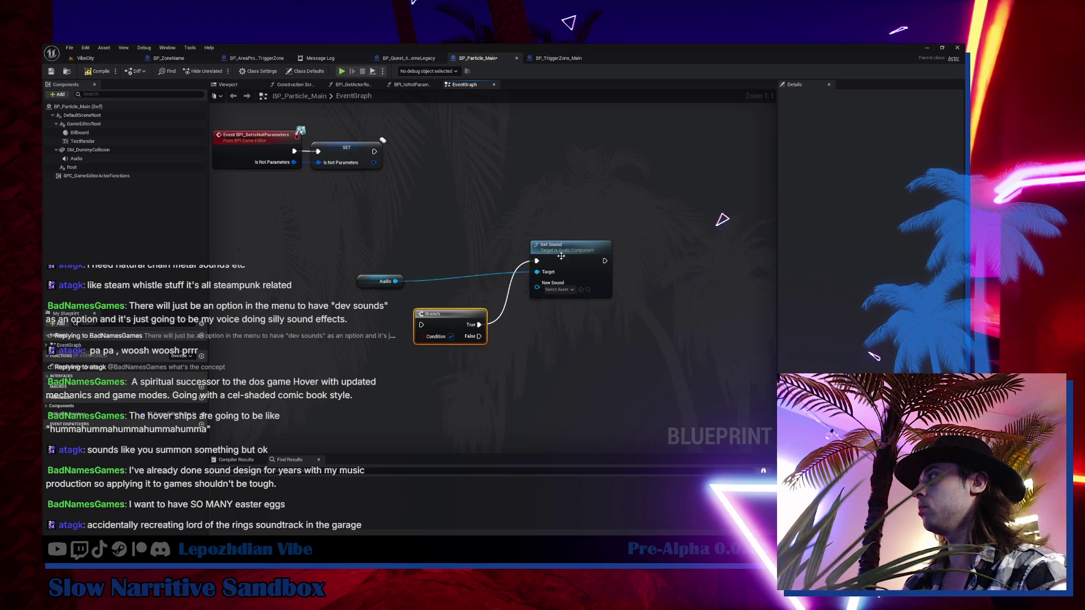
left_click_drag(561, 257, 567, 274)
mouse_move(373, 281)
left_mouse_down()
mouse_move(554, 241)
mouse_move(618, 316)
left_mouse_up()
- Duplicate the Audio and Set Sound nodes and wire Branch False into the copy
key("ctrl+w")
mouse_move(456, 273)
left_mouse_down()
mouse_move(544, 314)
mouse_move(564, 311)
left_mouse_up()
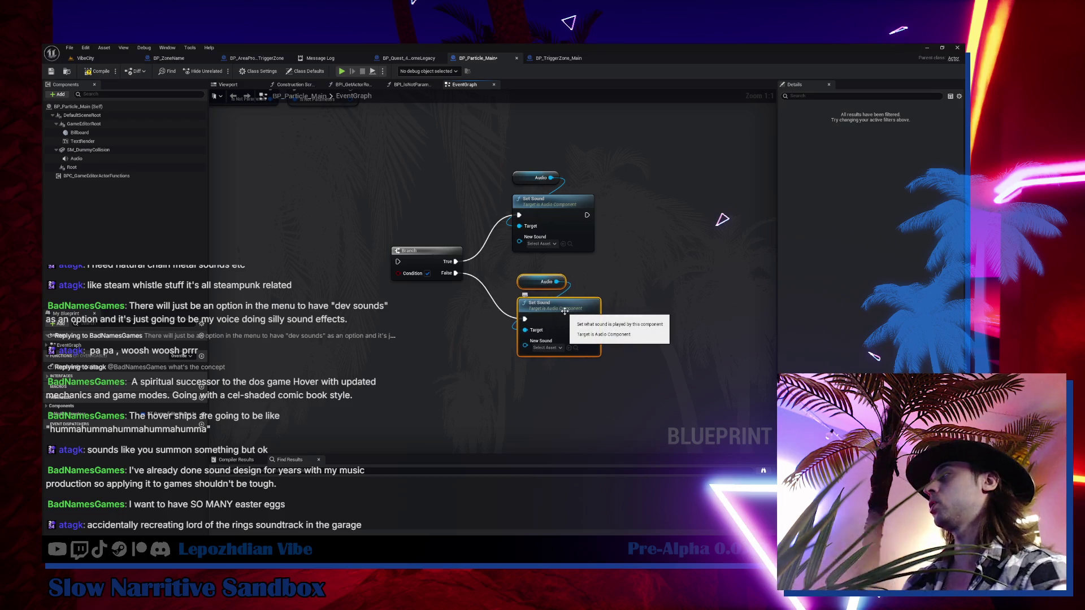
left_click(495, 282)
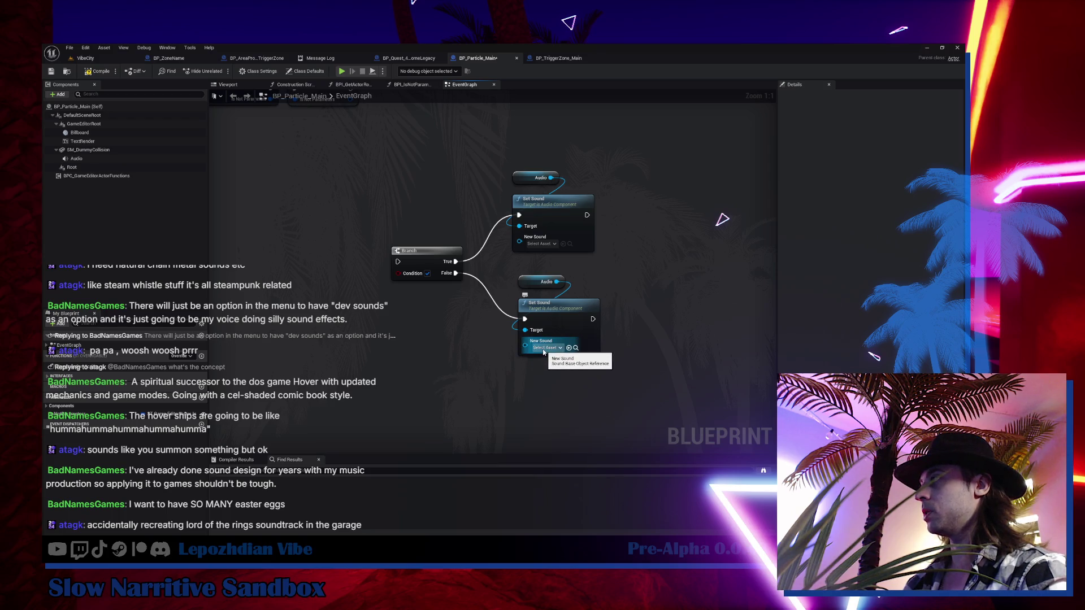
- Assign the Ambience sound asset to the lower Set Sound's New Sound input
left_click(543, 348)
left_click_drag(488, 354, 451, 358)
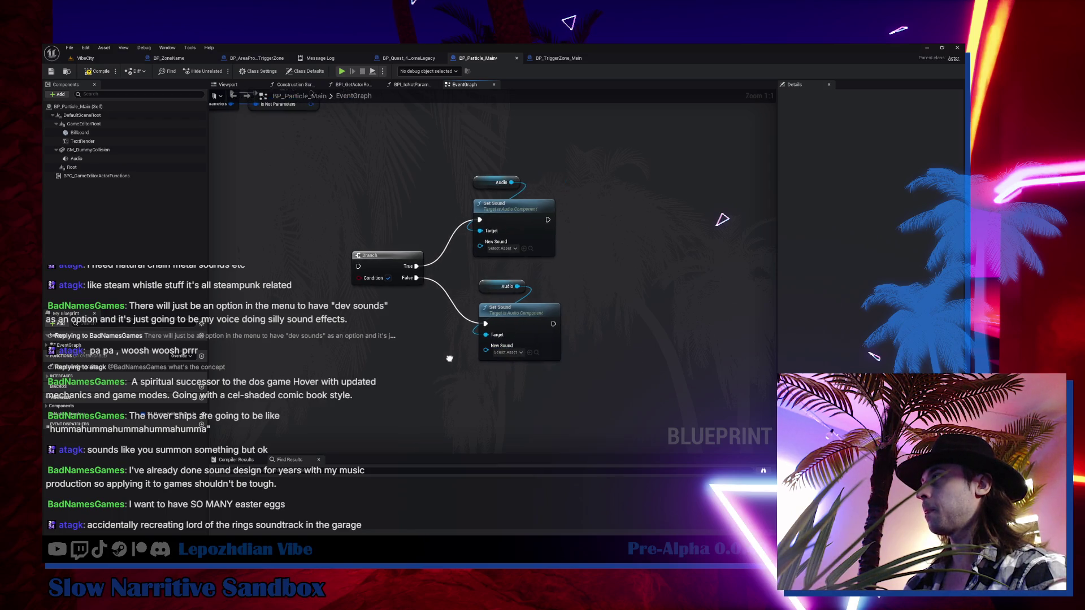
left_click(519, 323)
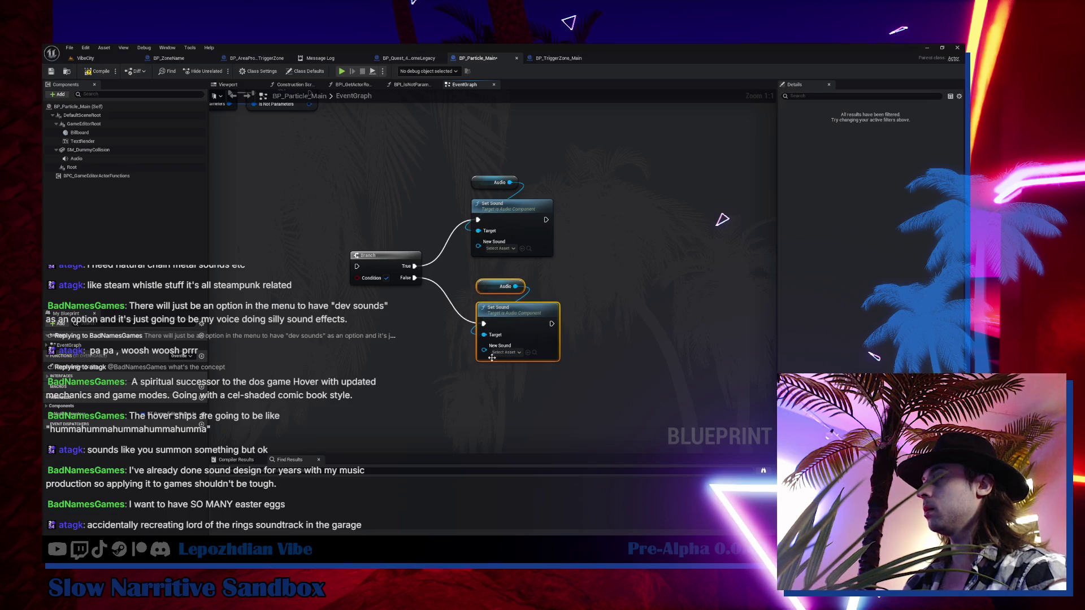
scroll(492, 358, "up", 7)
left_click_drag(478, 346, 432, 347)
left_click(473, 412)
scroll(501, 370, "down", 4)
left_click_drag(607, 248, 607, 271)
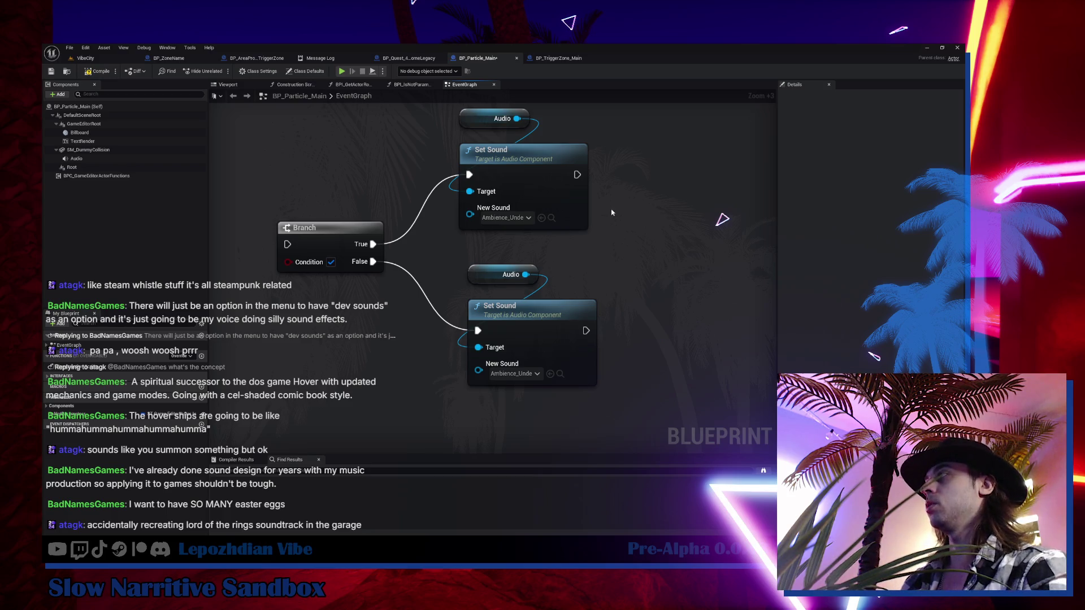
- Add an Async Load Asset node with its Asset set to the ambience sound
right_click(369, 335)
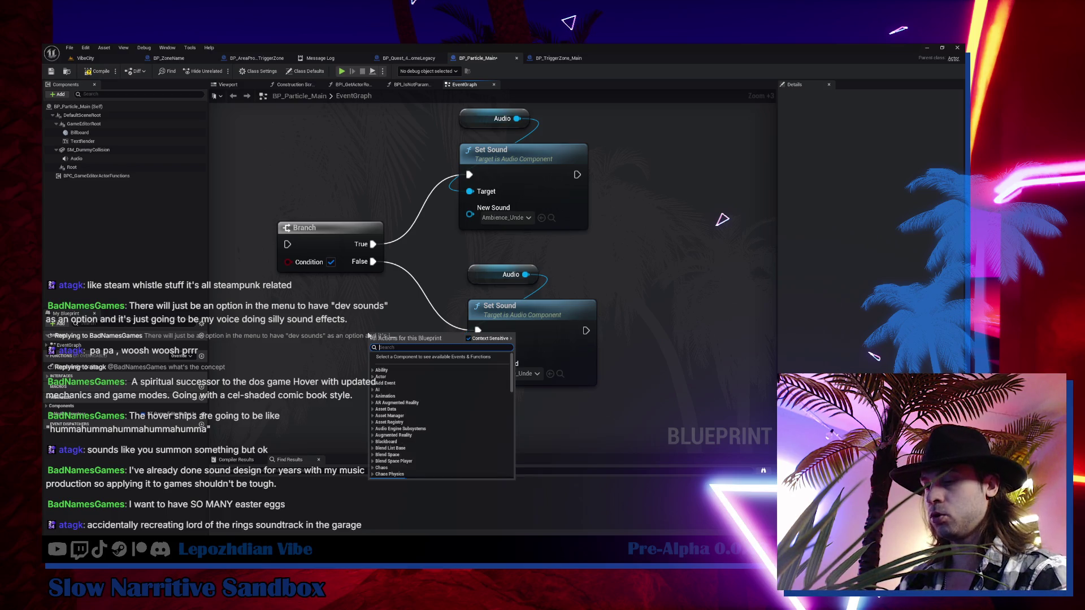
type("async load")
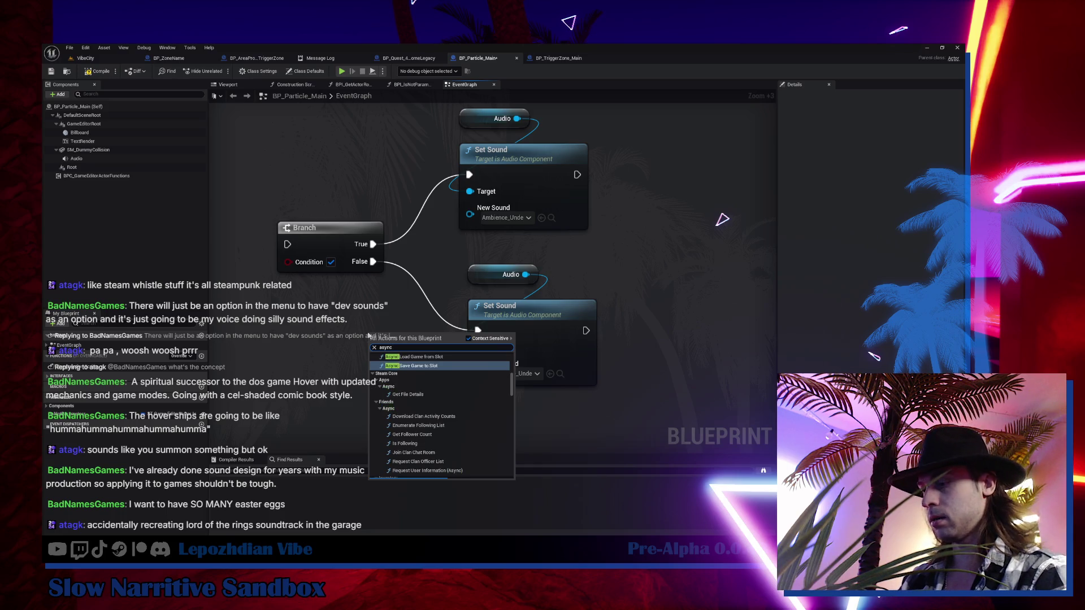
scroll(429, 470, "down", 5)
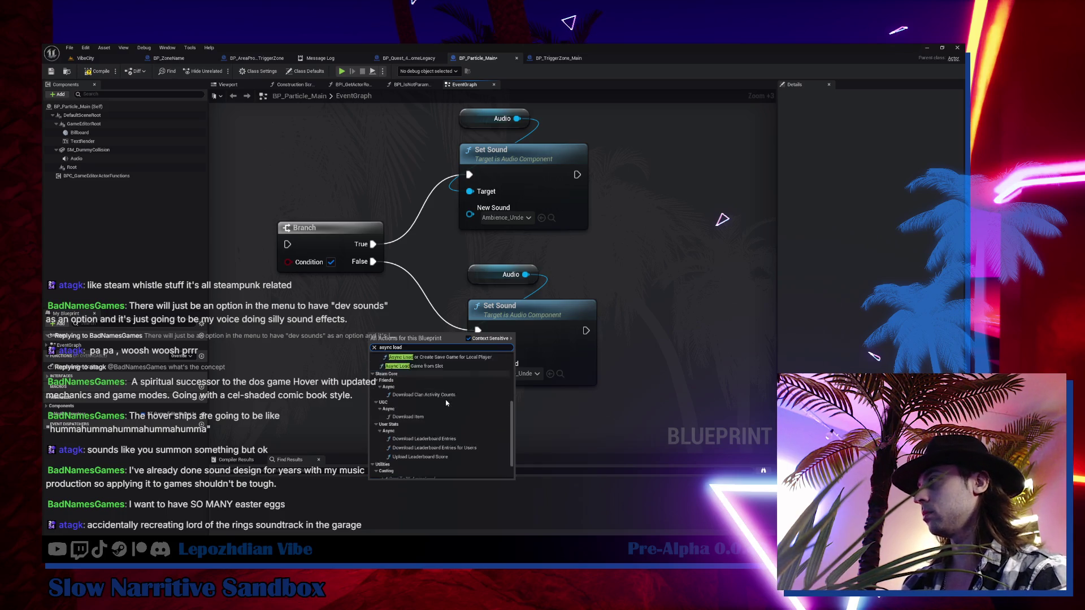
left_click(428, 468)
mouse_move(492, 308)
left_mouse_down()
mouse_move(419, 351)
mouse_move(359, 352)
left_mouse_up()
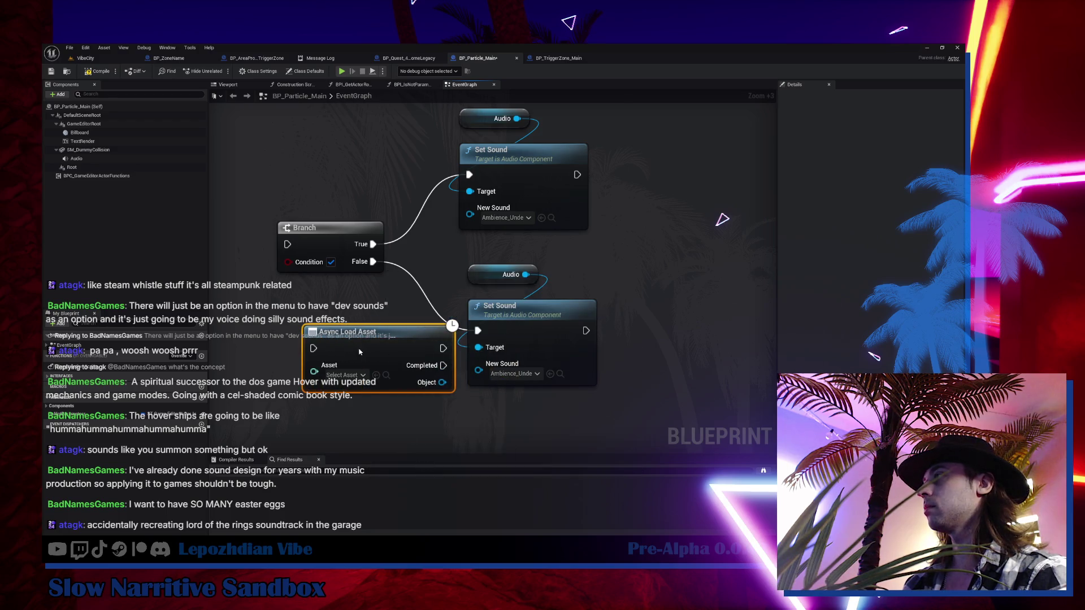
left_click(559, 373)
mouse_move(193, 356)
left_mouse_down()
mouse_move(339, 325)
mouse_move(325, 320)
left_mouse_up()
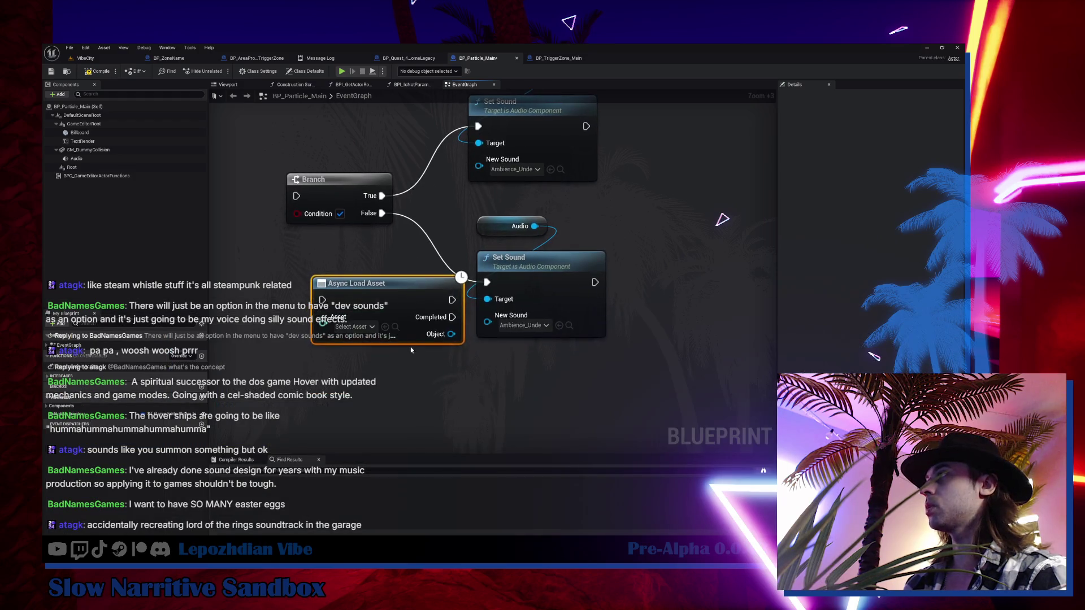
- Make room, duplicate the Async Load Asset node, and wire Branch True into the copy
left_click_drag(393, 298, 372, 320)
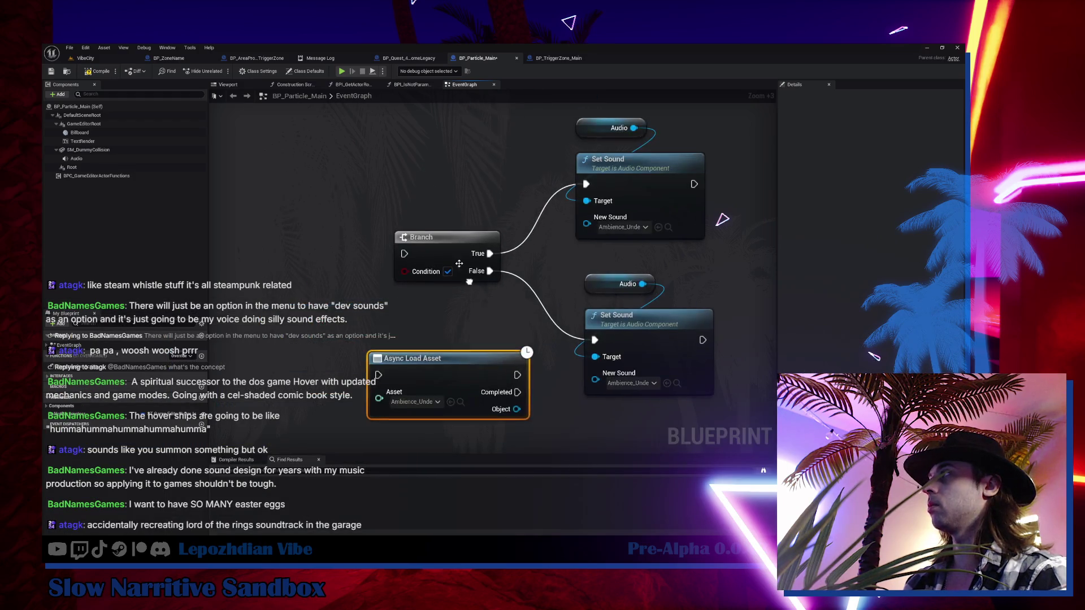
left_click_drag(401, 248, 367, 259)
left_click(433, 351)
key("ctrl+w")
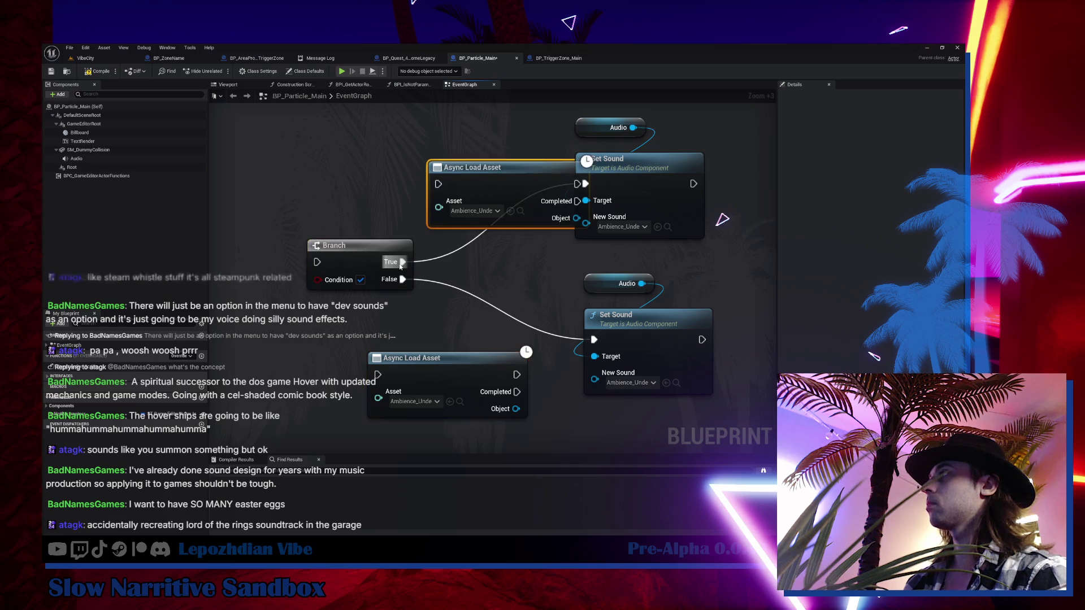
mouse_move(470, 182)
left_mouse_down()
mouse_move(411, 151)
mouse_move(429, 180)
mouse_move(464, 184)
mouse_move(417, 216)
left_mouse_up()
- Add a pure Cast To SoundBase on the upper loader, feeding the upper New Sound
scroll(458, 154, "down", 3)
type("cas")
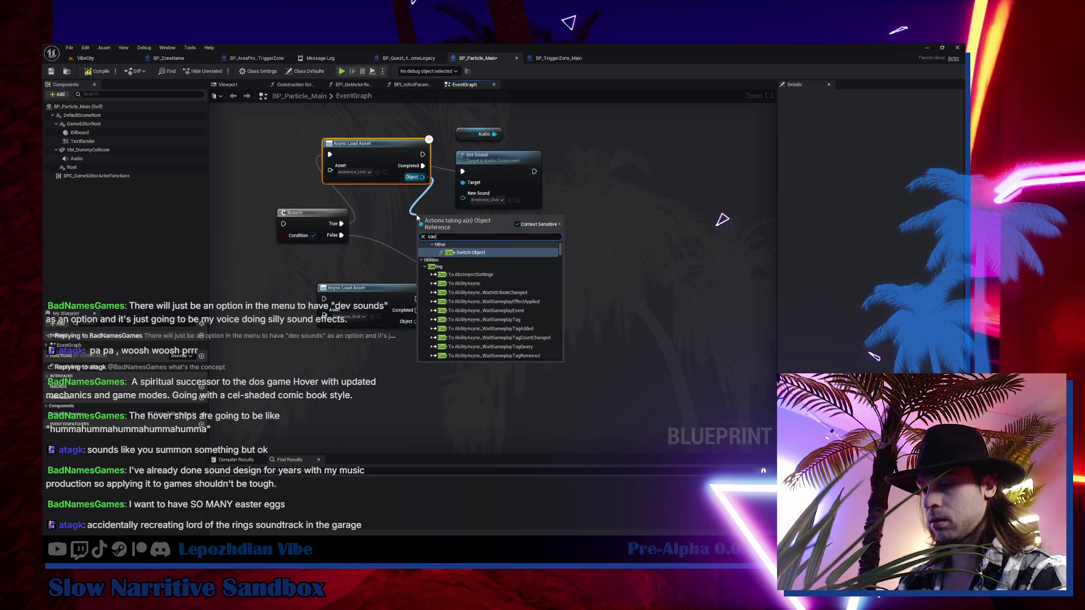
type("t sound base")
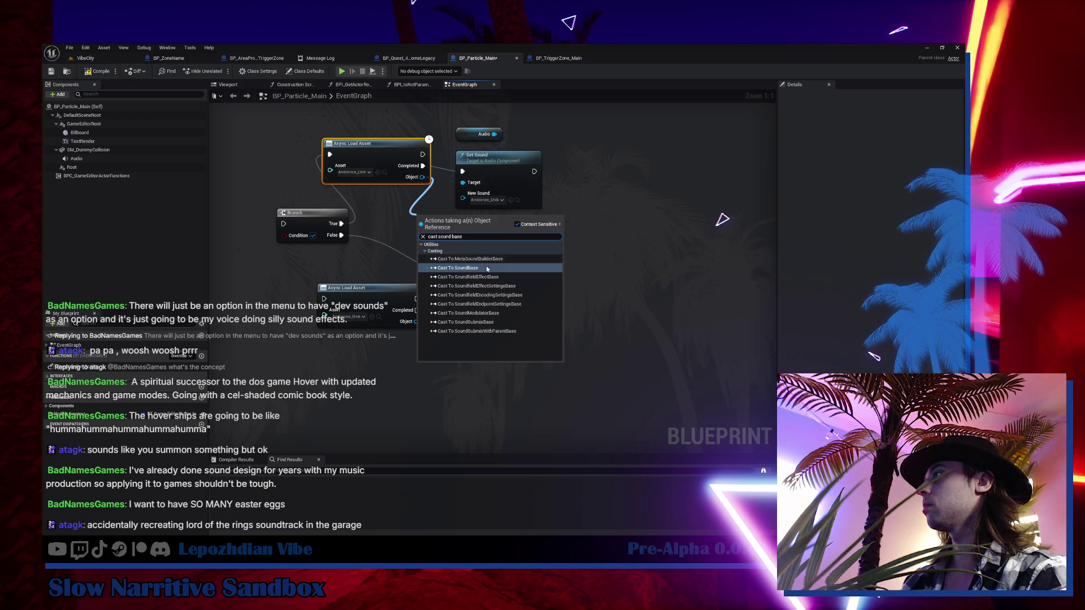
left_click(455, 268)
right_click(420, 202)
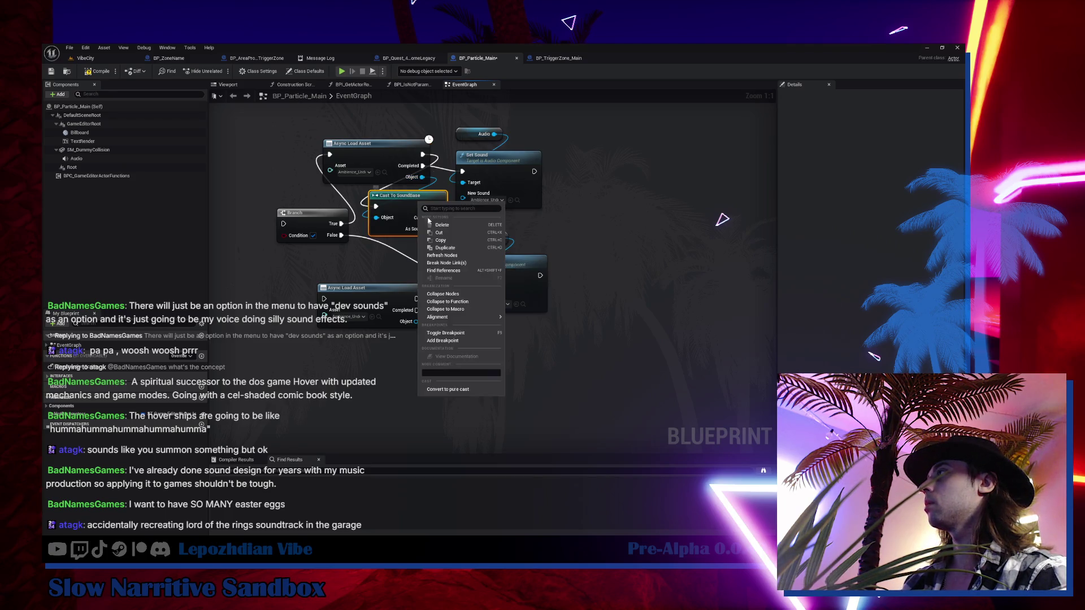
left_click(452, 389)
left_click_drag(469, 202, 463, 194)
- Wire Branch False into the lower loader and give it its own pure SoundBase cast
left_click_drag(341, 235, 324, 299)
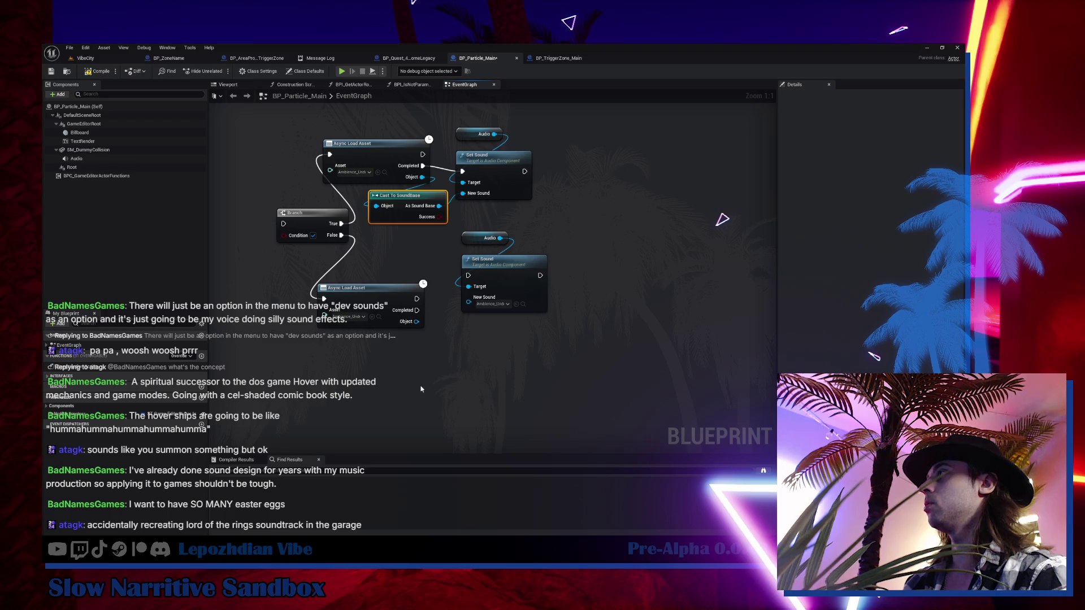
key("ctrl+v")
mouse_move(417, 321)
left_mouse_down()
mouse_move(420, 375)
mouse_move(474, 339)
mouse_move(481, 278)
left_mouse_up()
right_click(430, 365)
left_click(458, 352)
- Connect the lower cast to the lower Set Sound's New Sound and reposition the branch nodes
left_click_drag(455, 226, 543, 308)
left_click_drag(508, 260, 543, 301)
left_click_drag(281, 231, 222, 242)
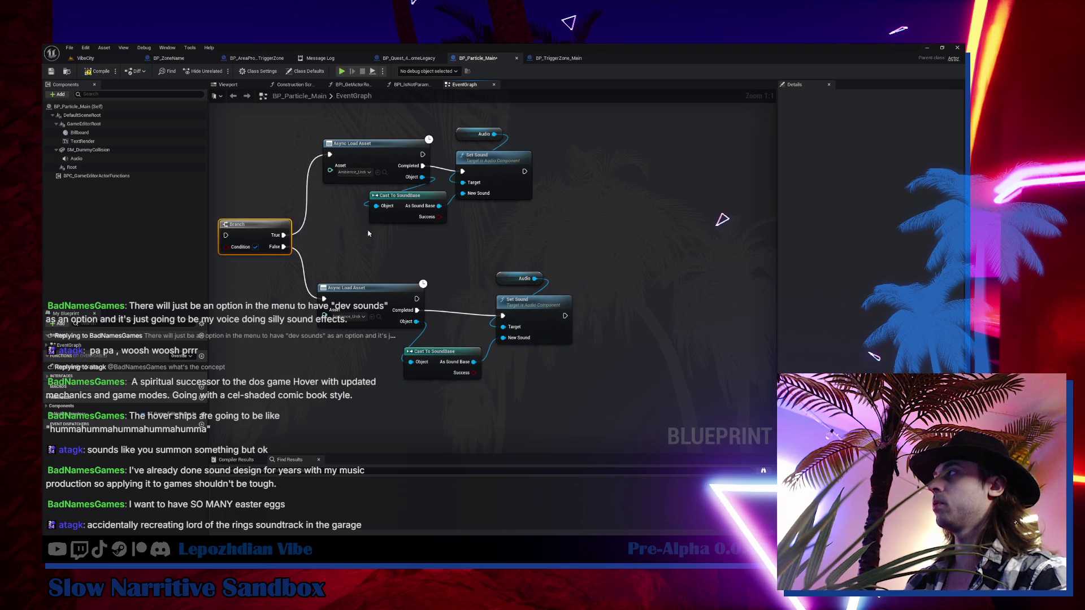
left_click_drag(565, 164, 351, 272)
mouse_move(399, 193)
left_mouse_down()
mouse_move(418, 194)
mouse_move(405, 198)
left_mouse_up()
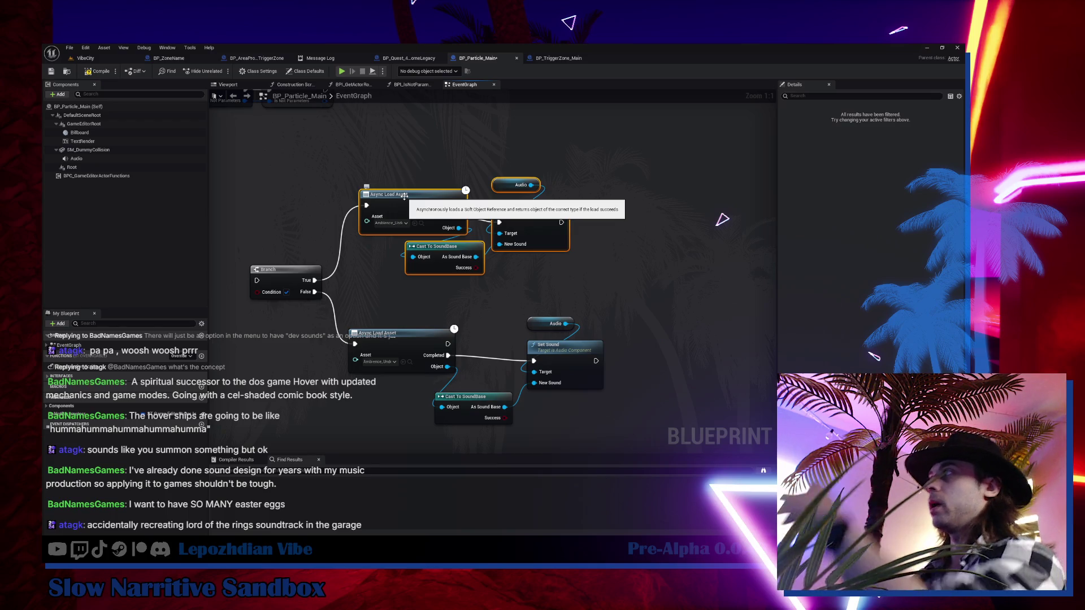
left_click_drag(346, 303, 624, 419)
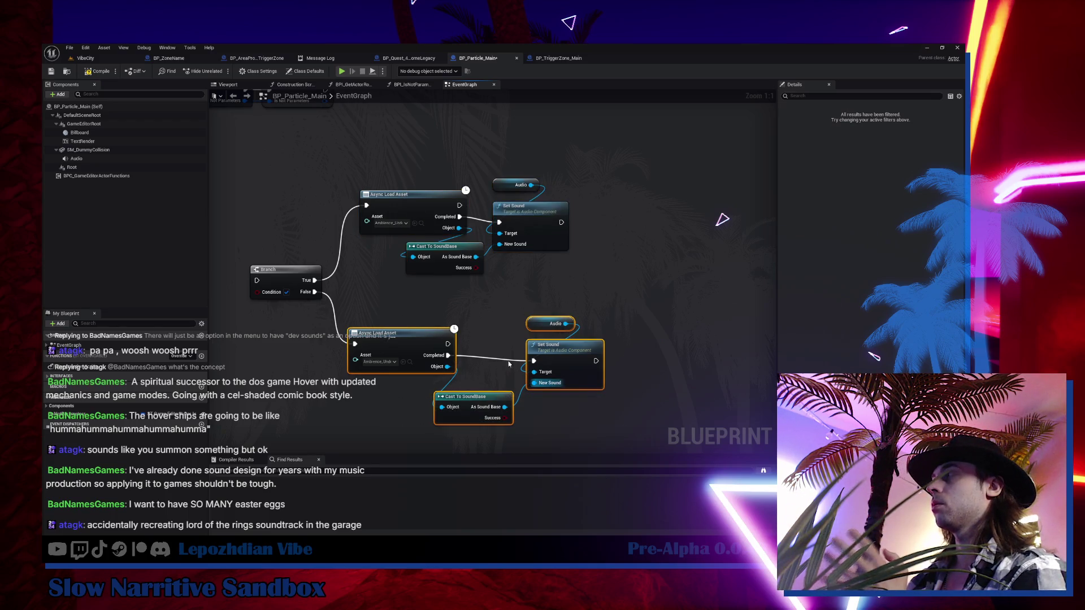
mouse_move(497, 308)
left_mouse_down()
mouse_move(610, 390)
mouse_move(546, 355)
left_mouse_up()
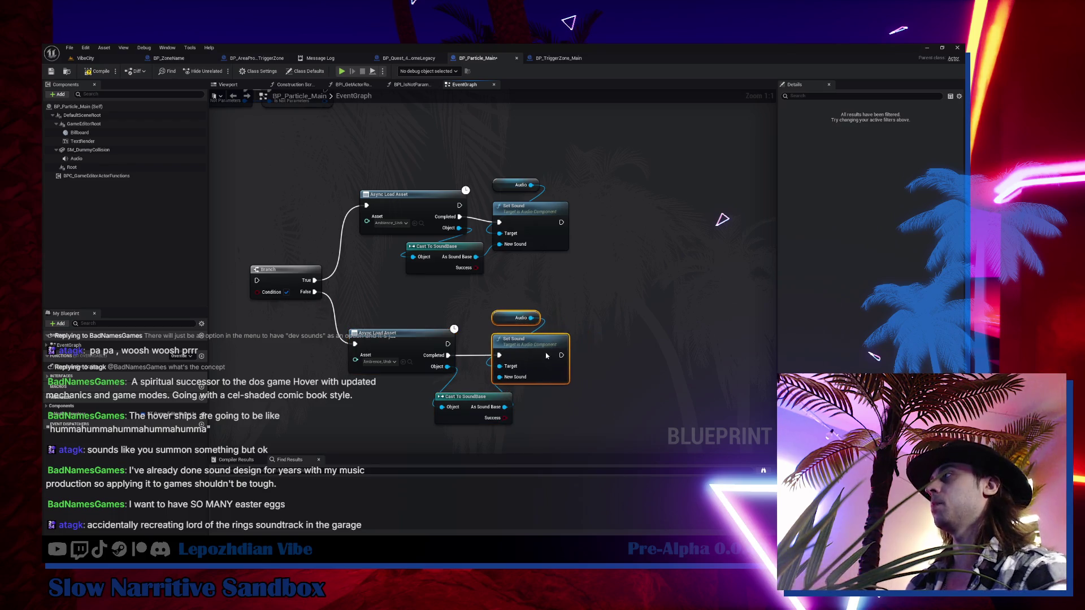
left_click_drag(485, 407, 427, 401)
- Align the cast, Audio and Set Sound nodes of both branches into neat rows
left_click_drag(422, 169, 569, 254)
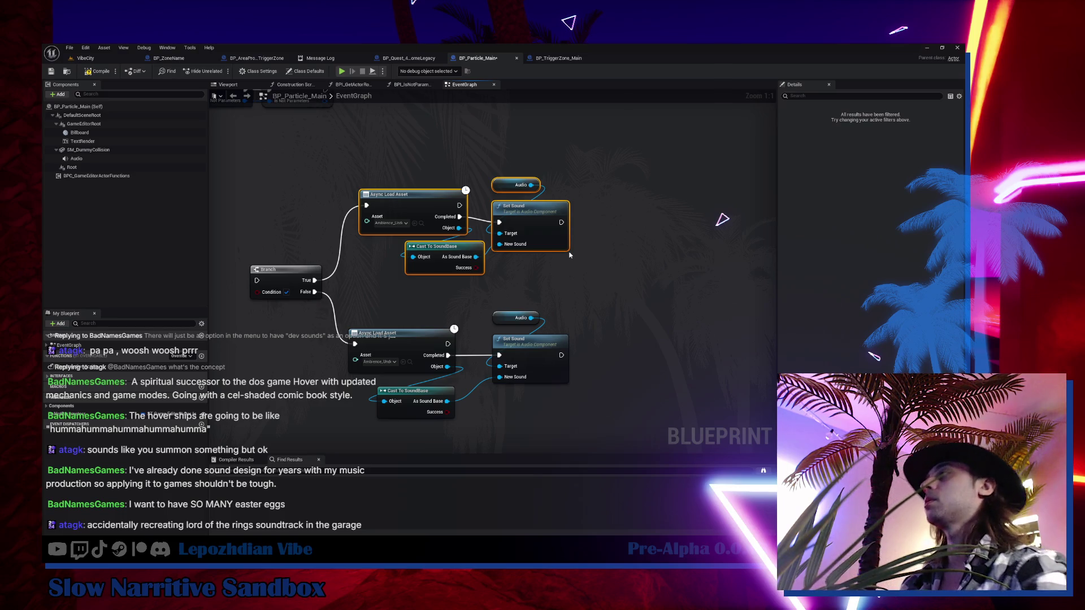
left_click(446, 265)
left_click_drag(444, 267, 398, 267)
left_click(405, 336)
left_click_drag(411, 398, 395, 391)
left_click_drag(516, 296, 535, 350)
left_click_drag(573, 251, 489, 169)
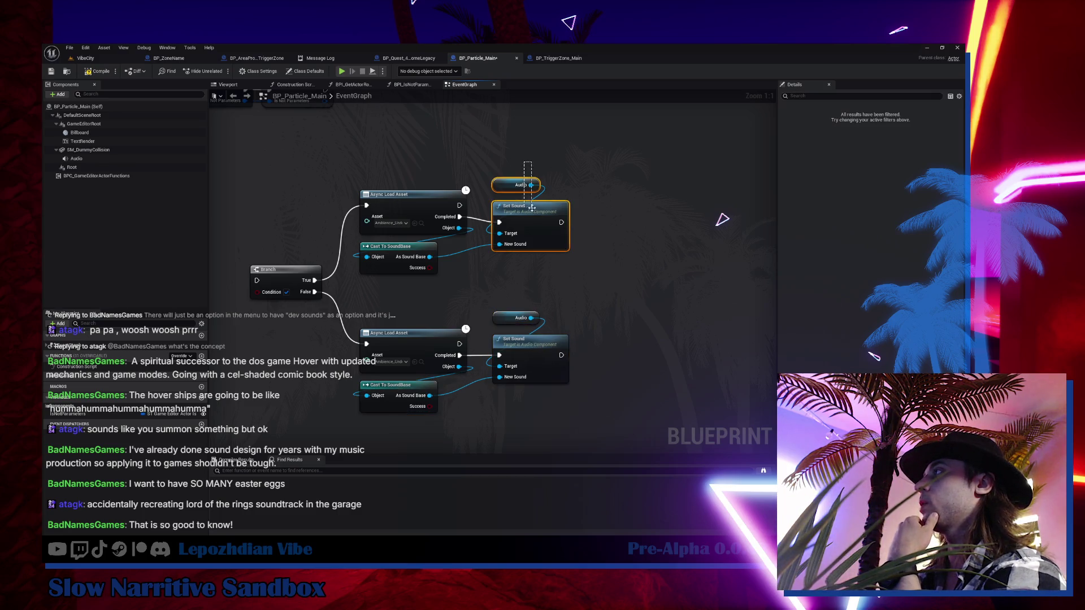
left_click_drag(529, 211, 530, 206)
left_click(559, 271)
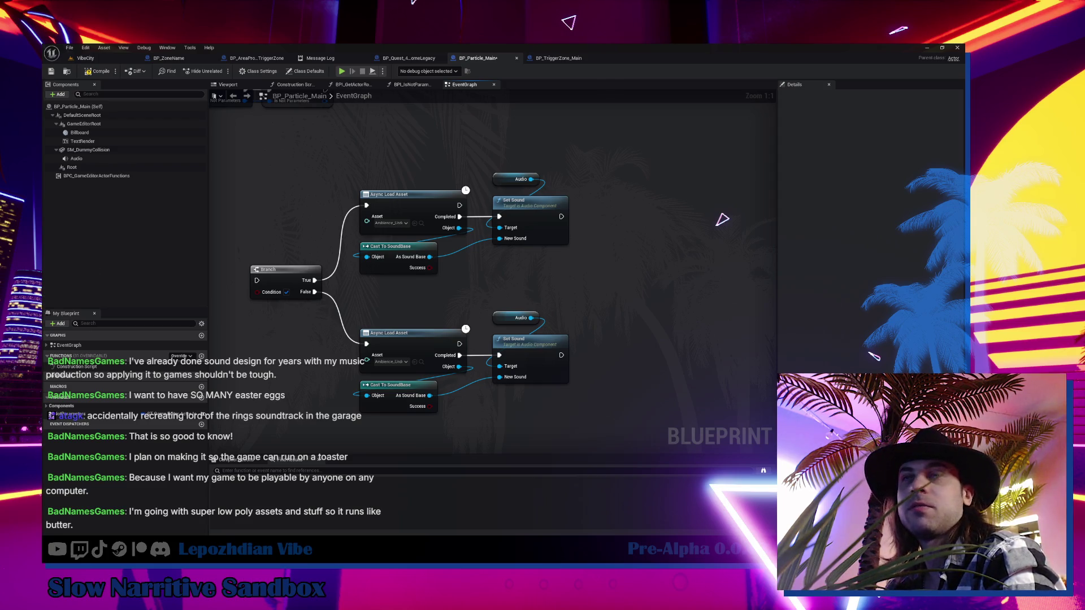
- Adjust the position of the upper Cast To SoundBase node beside its loader
left_click(407, 198)
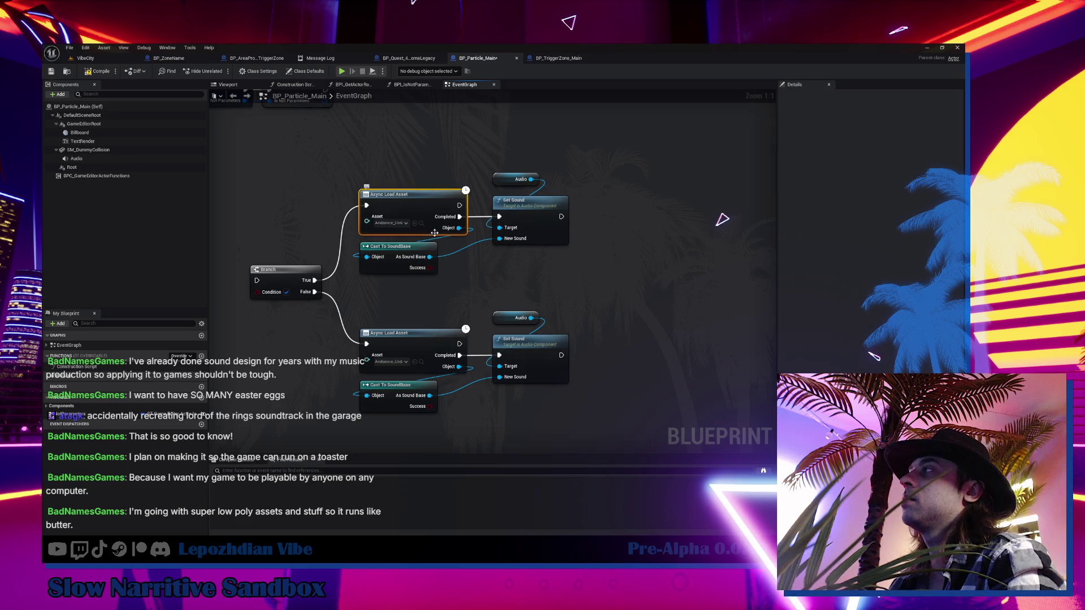
left_click_drag(411, 250, 403, 253)
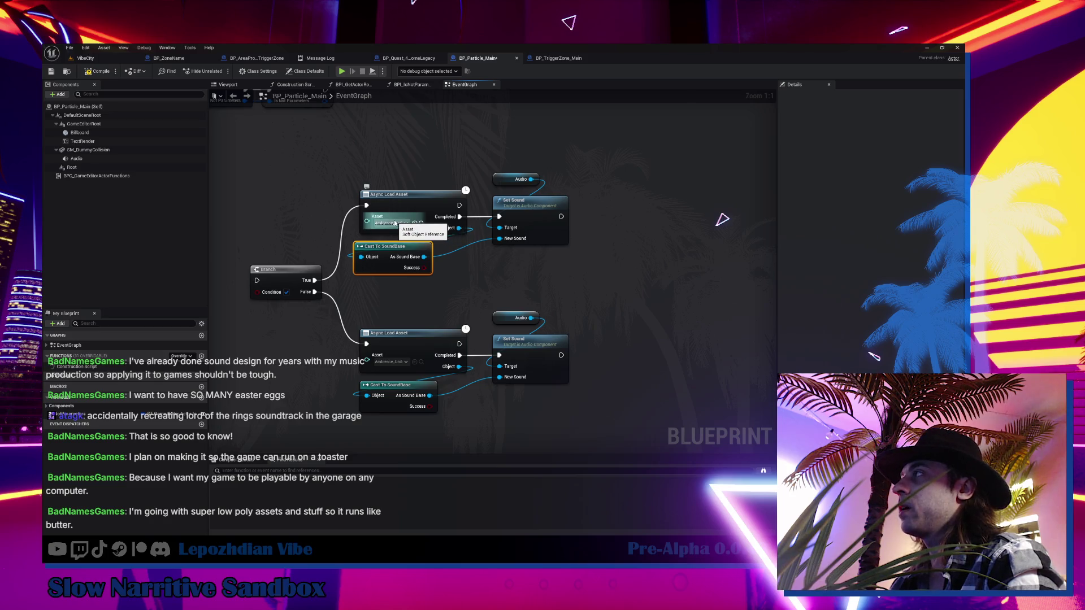
left_click(478, 259)
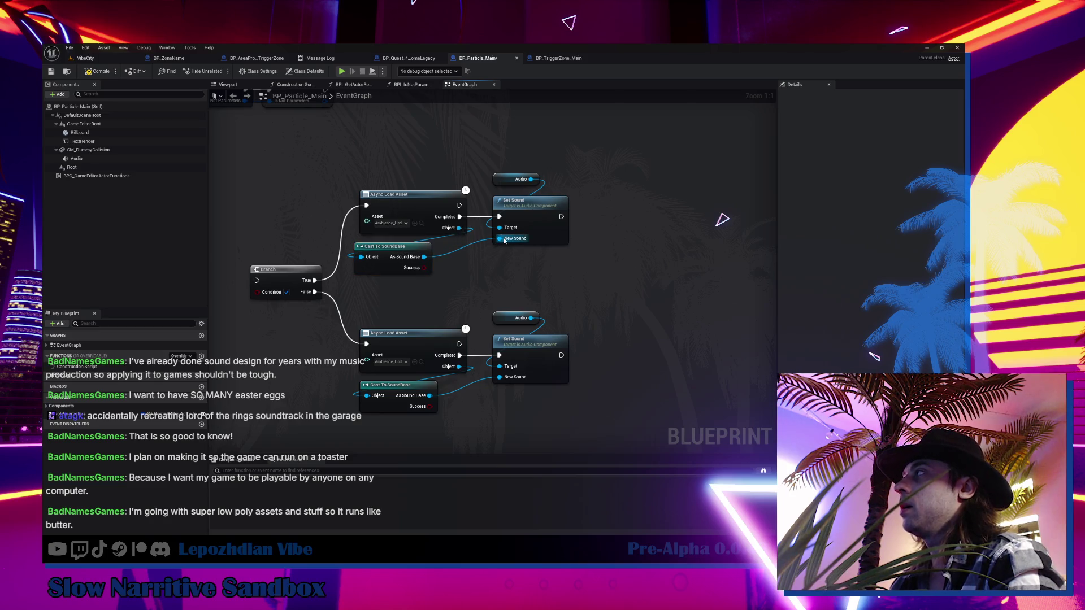
left_click_drag(386, 249, 398, 248)
key("ctrl+z")
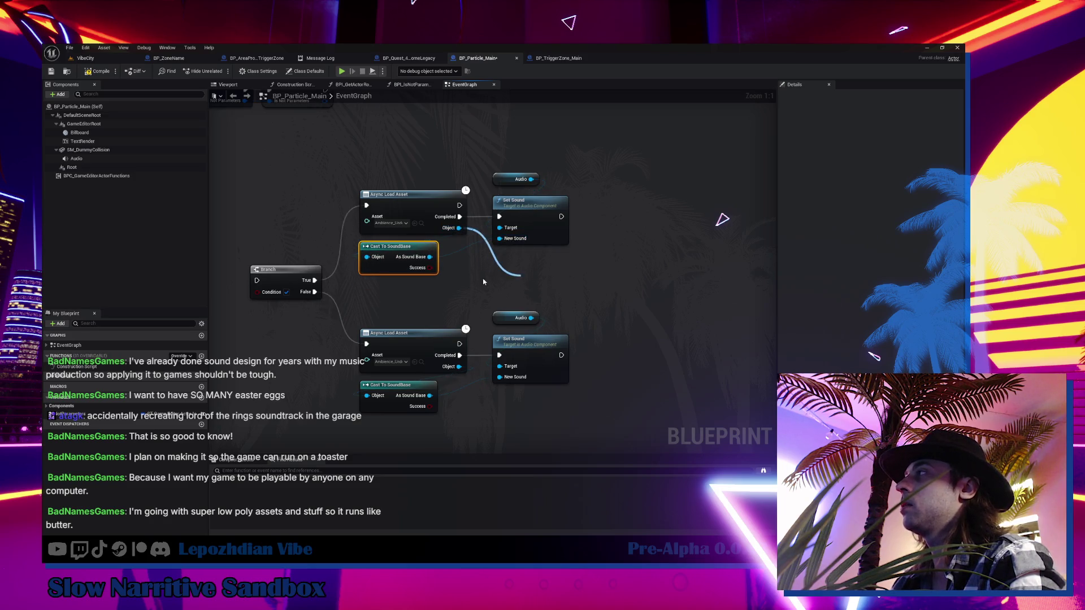
left_click(408, 250)
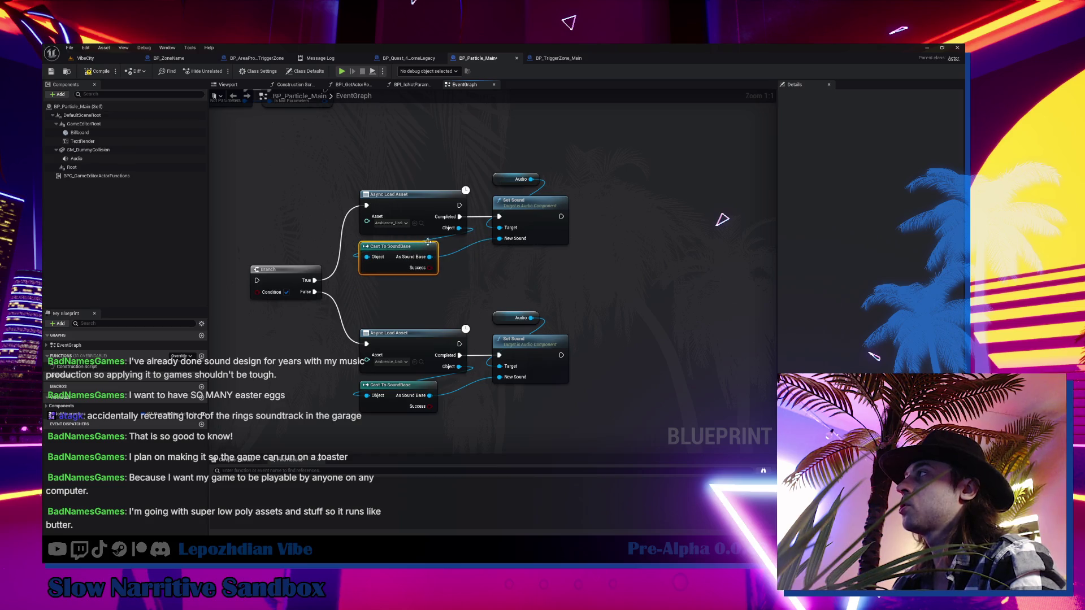
left_click(464, 259)
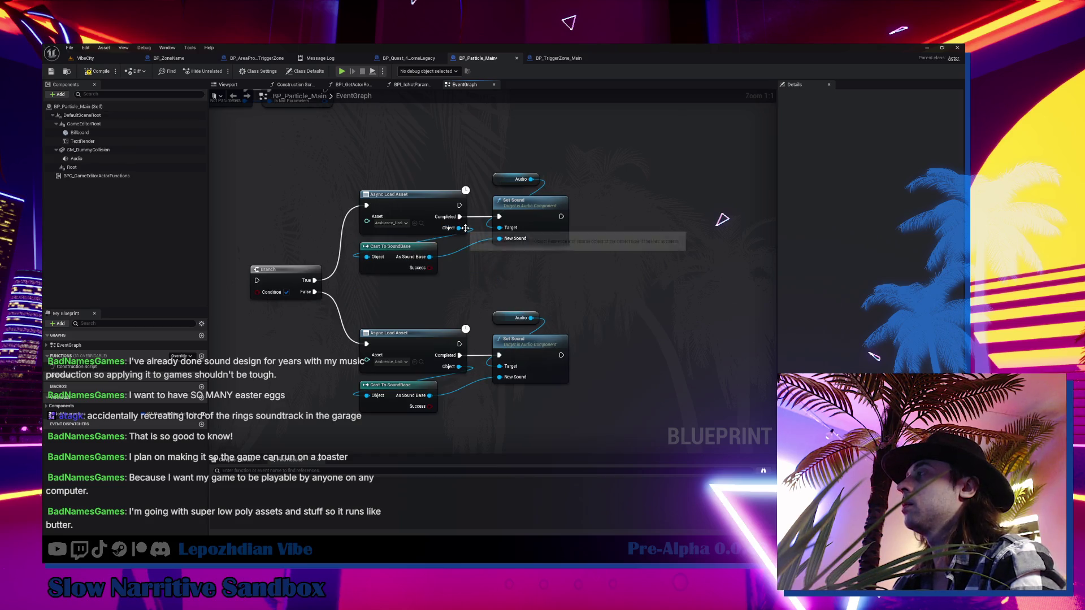
- Wire the upper loader's Object output into the upper Cast To SoundBase input
mouse_move(465, 228)
left_mouse_down()
mouse_move(517, 294)
mouse_move(510, 286)
left_mouse_up()
left_click(492, 247)
mouse_move(493, 247)
left_mouse_down()
mouse_move(492, 265)
mouse_move(386, 271)
left_mouse_up()
key("ctrl+z")
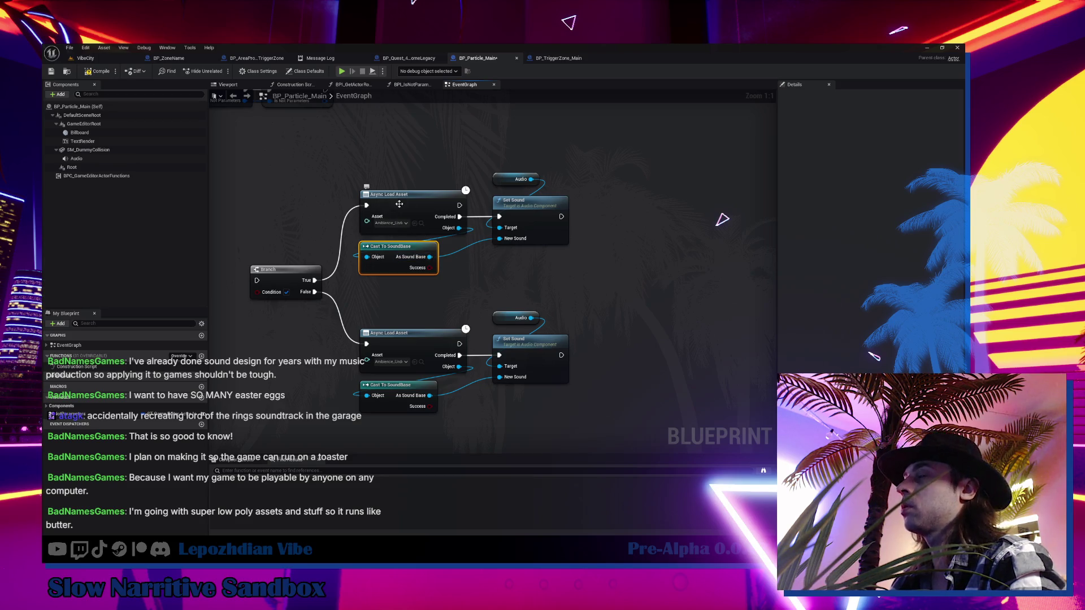
- Add an Async Load Class Asset node and place it to the right of the sound branches
right_click(446, 265)
type("async load")
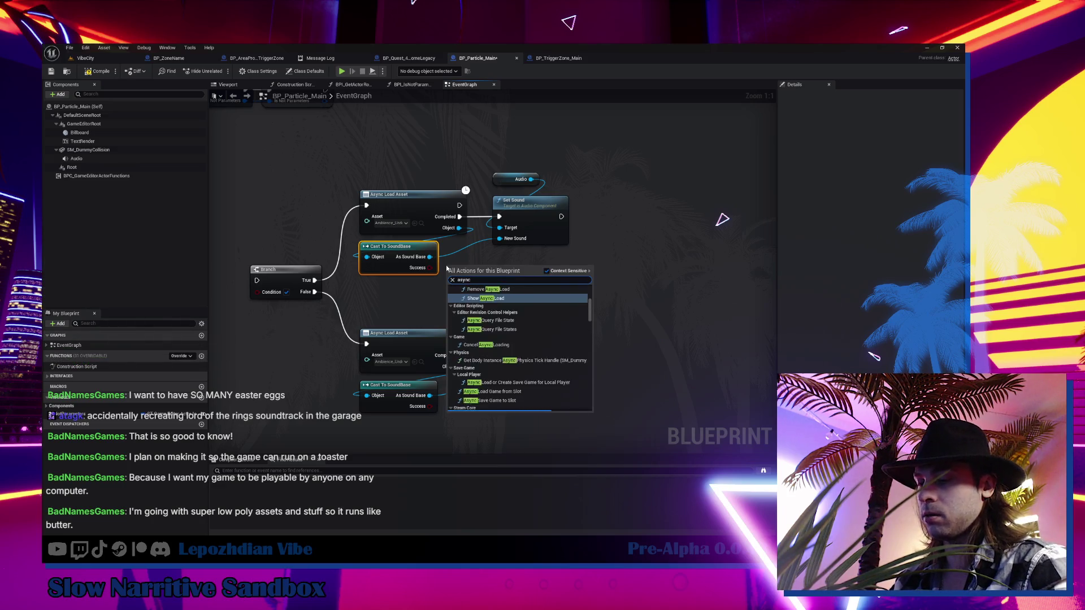
key("Down")
key("Down")
key("Down")
key("Return")
mouse_move(497, 280)
left_mouse_down()
mouse_move(647, 256)
mouse_move(633, 280)
mouse_move(642, 281)
left_mouse_up()
left_click_drag(636, 317, 430, 321)
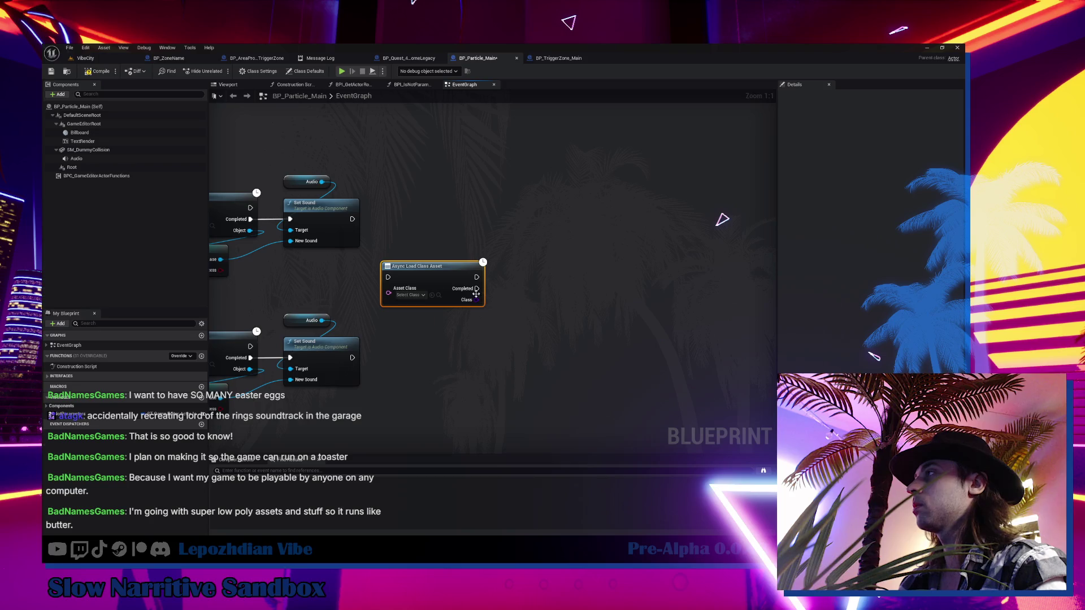
left_click_drag(442, 252, 465, 229)
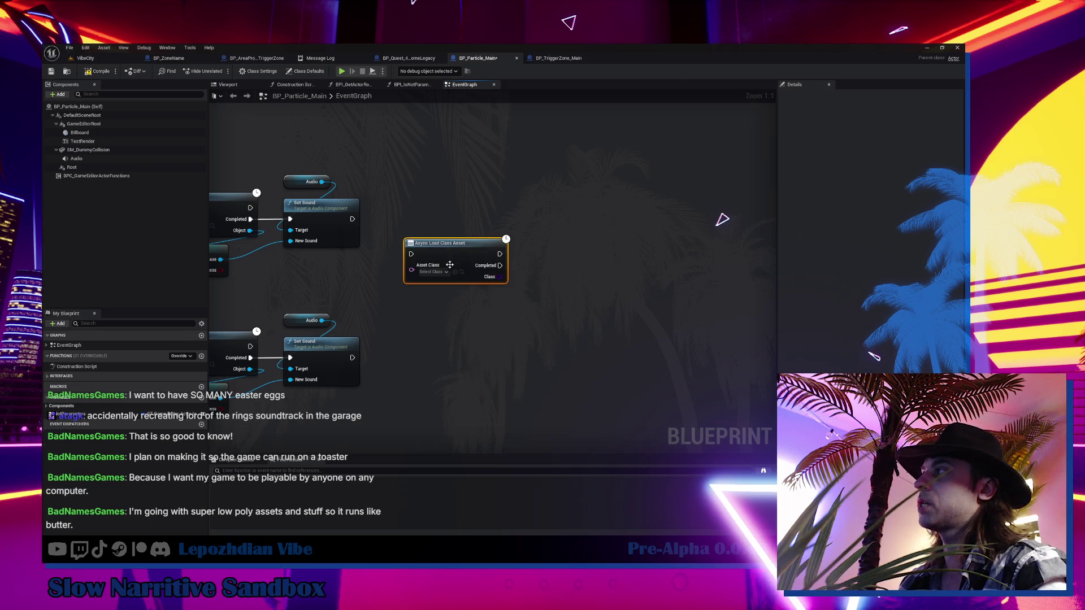
left_click_drag(501, 276, 518, 285)
- Add a Spawn Actor from Class node with its Class set to AROriginActor
right_click(487, 332)
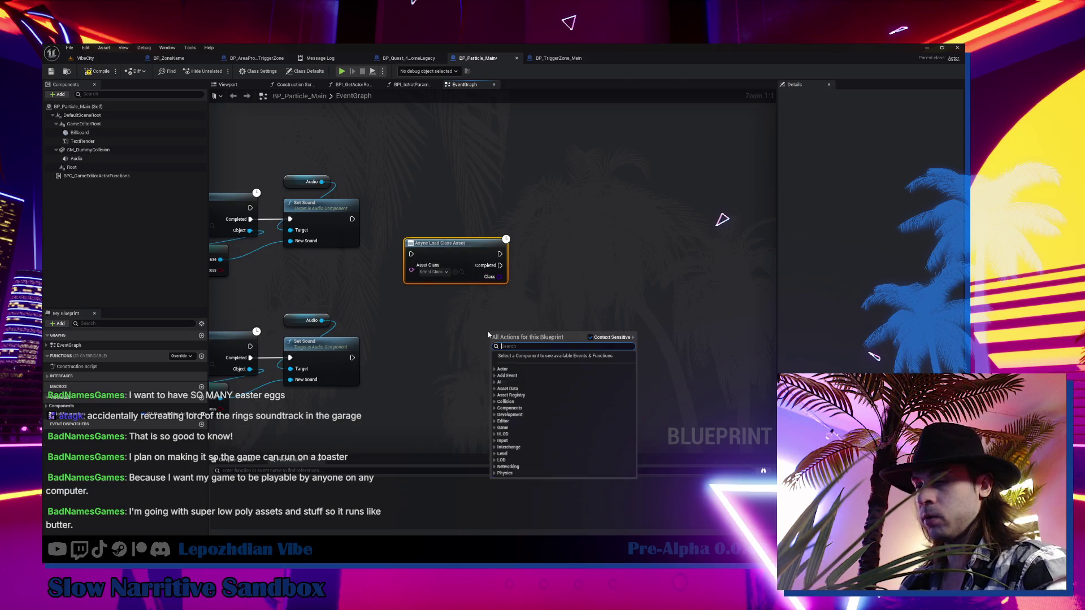
type("spawn actor")
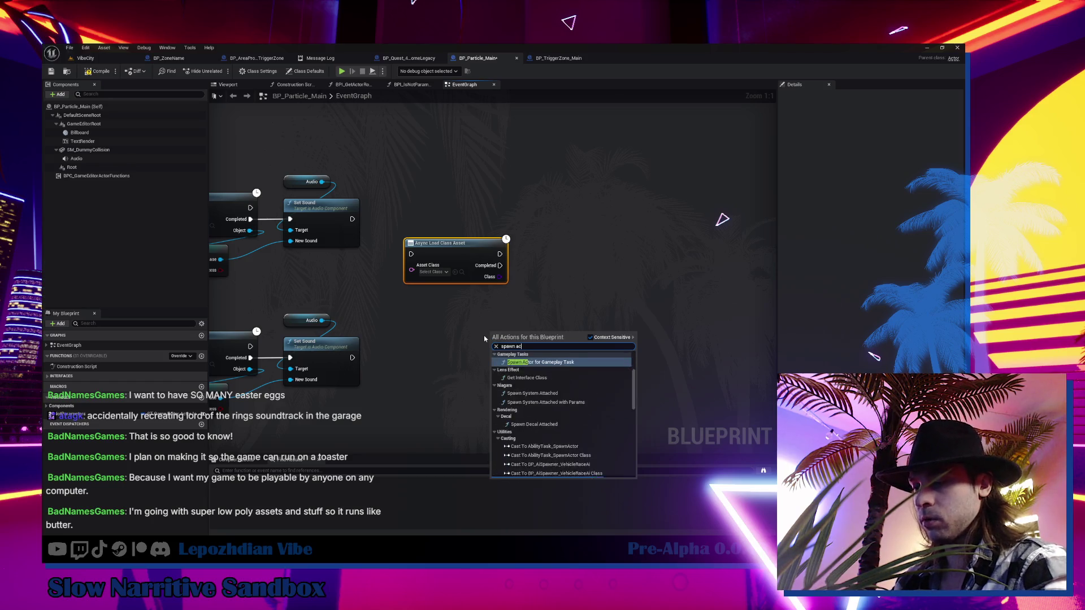
scroll(561, 390, "up", 5)
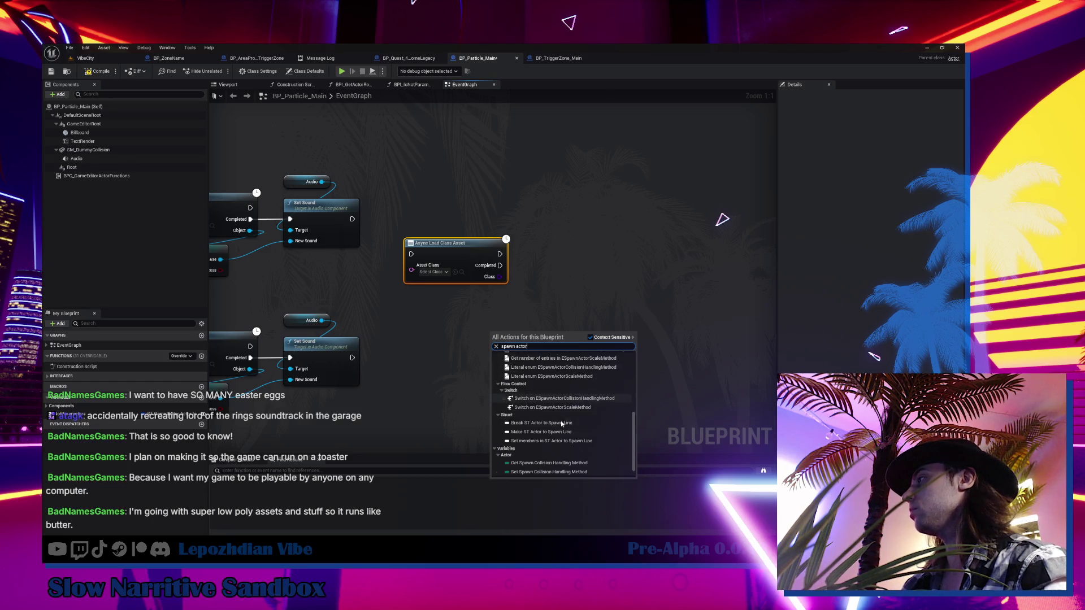
left_click(546, 363)
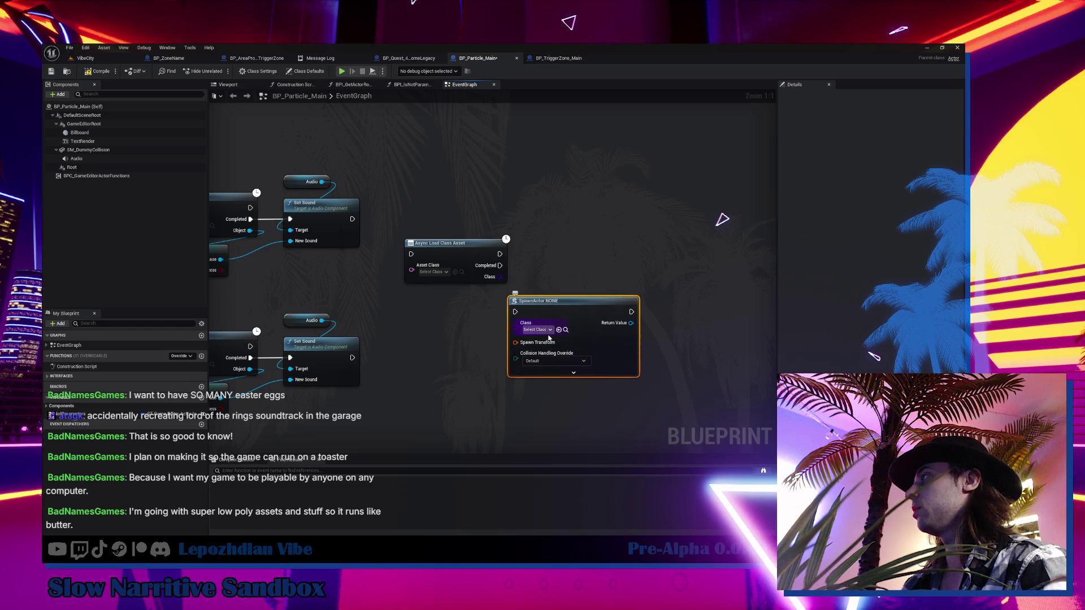
left_click(538, 330)
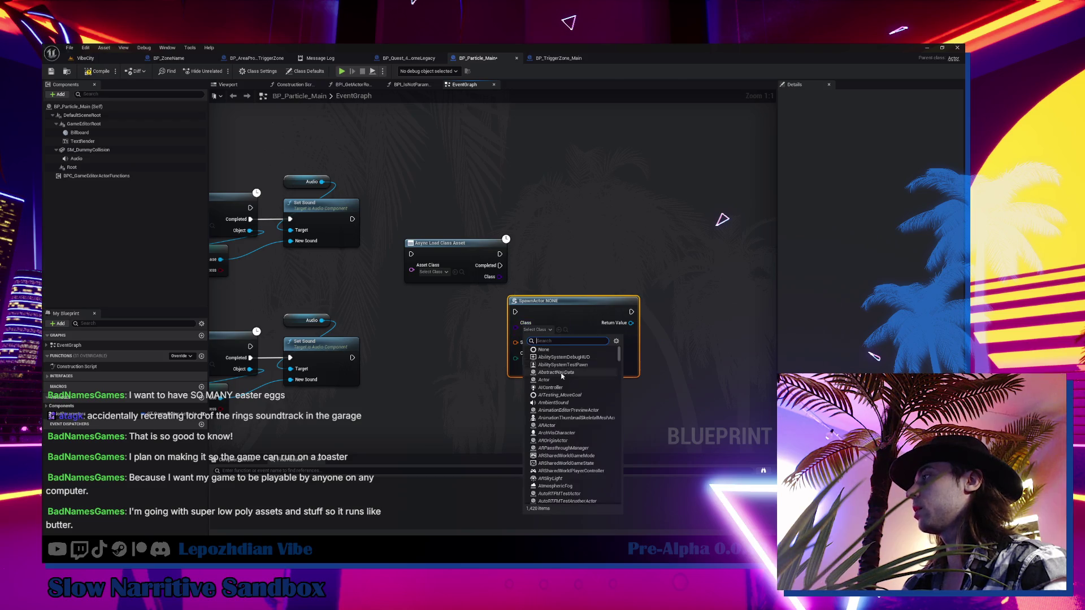
left_click(556, 441)
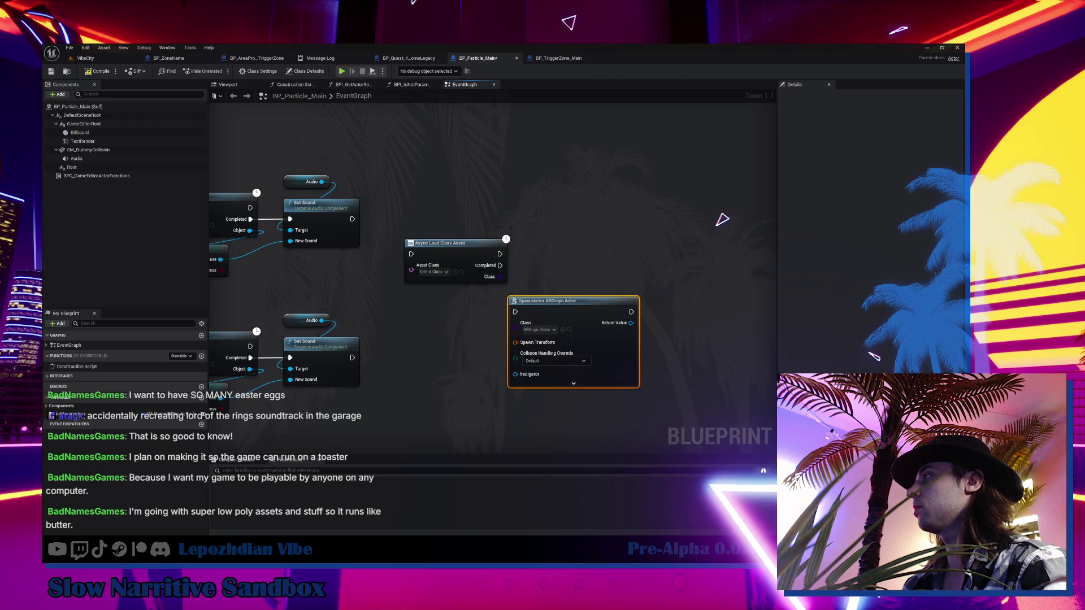
left_click_drag(467, 352, 424, 292)
left_click_drag(508, 238, 547, 232)
left_click_drag(455, 240, 510, 243)
key("ctrl+space")
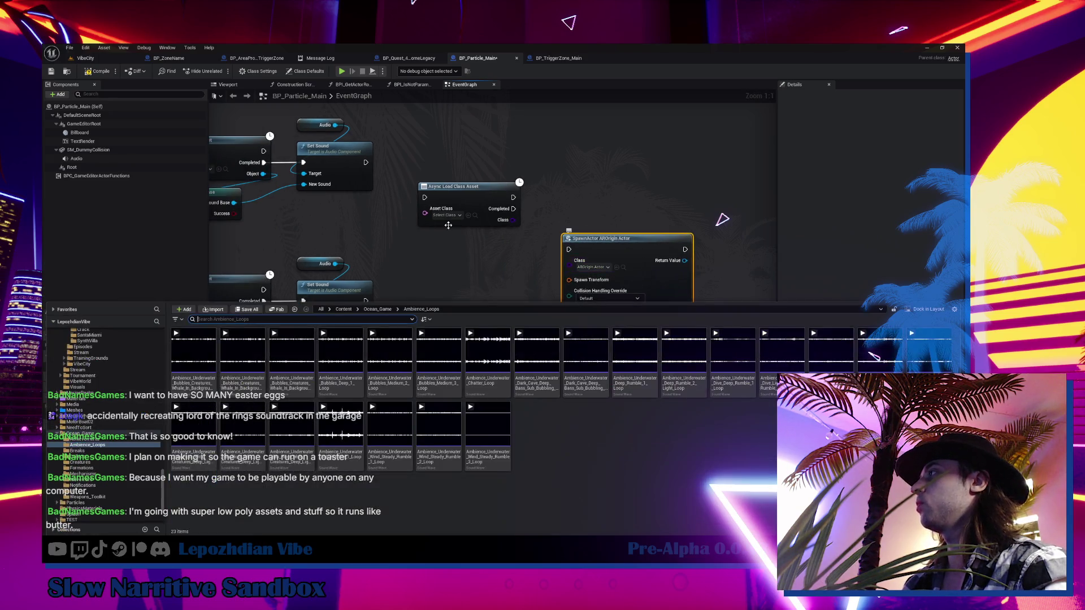
- Set the Async Load Class Asset's asset class to LevelEditor2DS
key("ctrl+space")
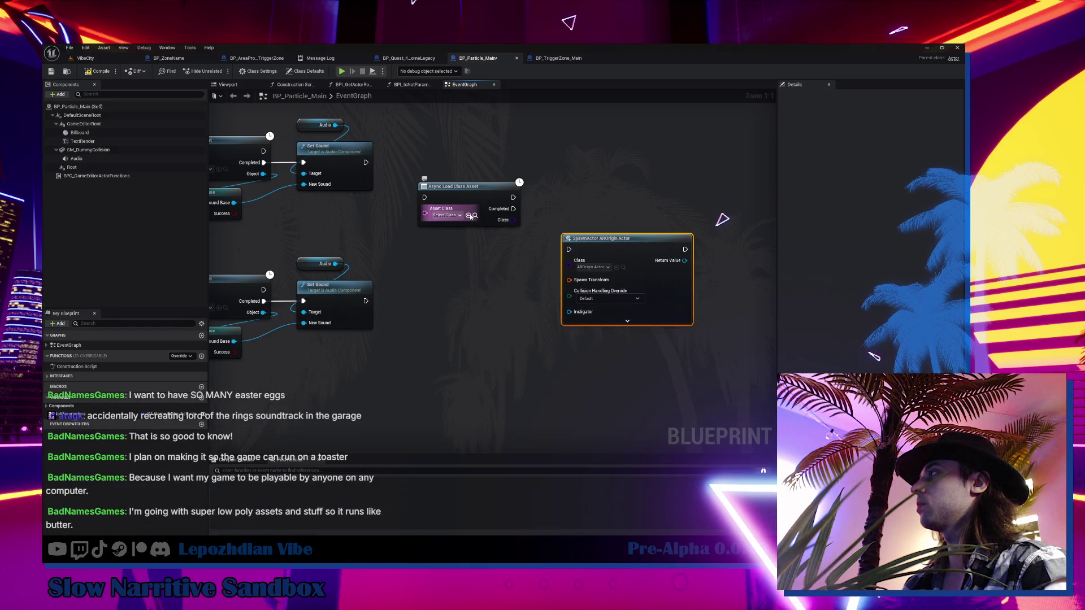
left_click(441, 218)
left_click(480, 246)
- Add a pure Cast To Actor Class from the loaded Class and run Spawn Actor on Completed
left_click_drag(504, 222, 502, 276)
type("cast ac")
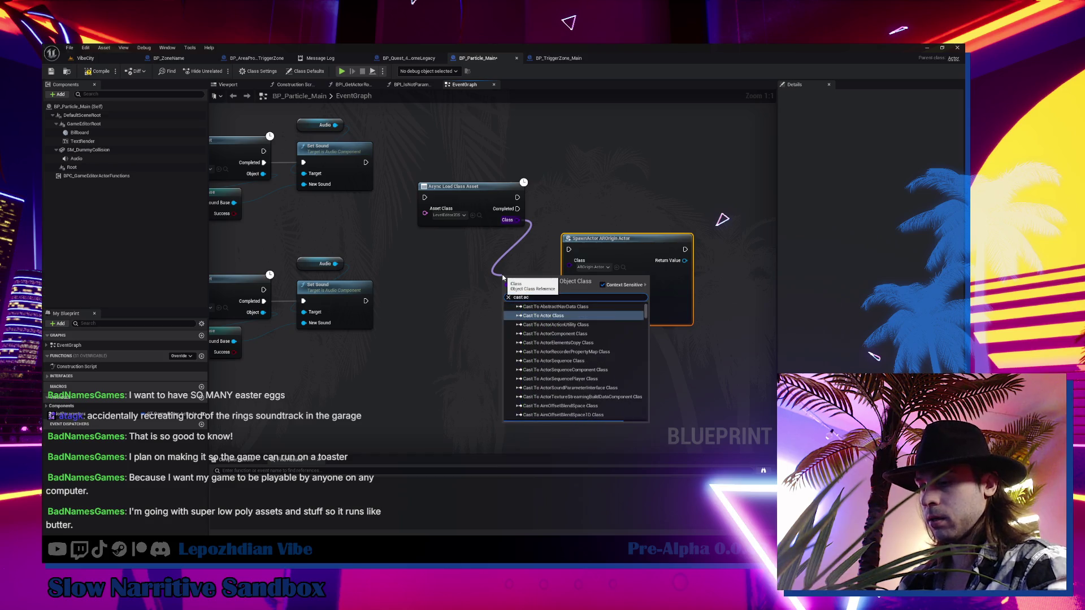
type("tor")
left_click(547, 316)
mouse_move(546, 313)
left_mouse_down()
mouse_move(501, 286)
mouse_move(569, 260)
left_mouse_up()
right_click(490, 254)
left_click(541, 439)
mouse_move(519, 210)
left_mouse_down()
mouse_move(569, 249)
mouse_move(621, 230)
mouse_move(618, 216)
left_mouse_up()
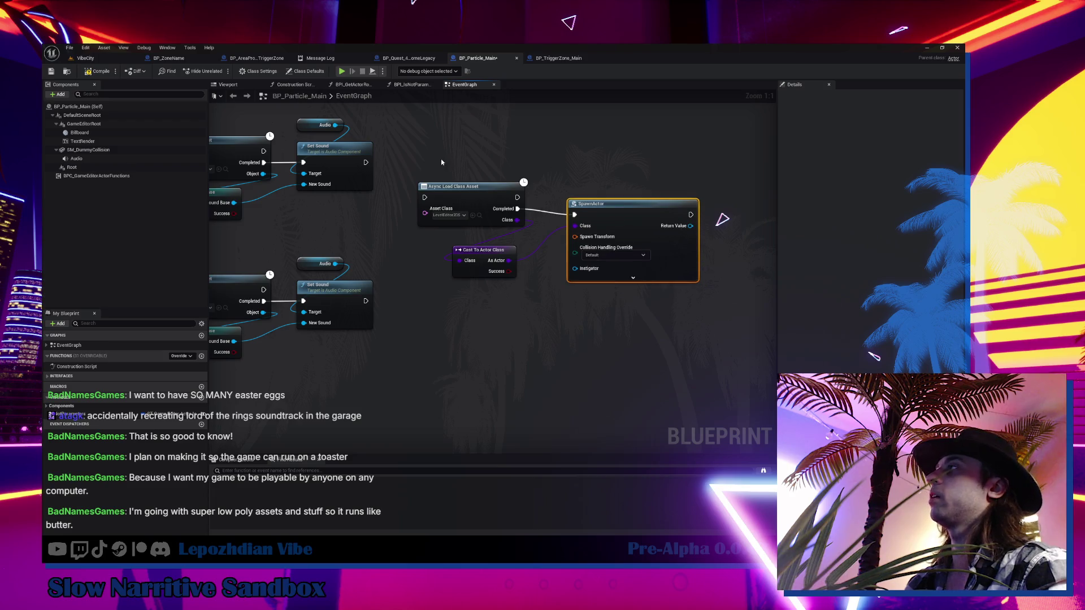
left_click(554, 335)
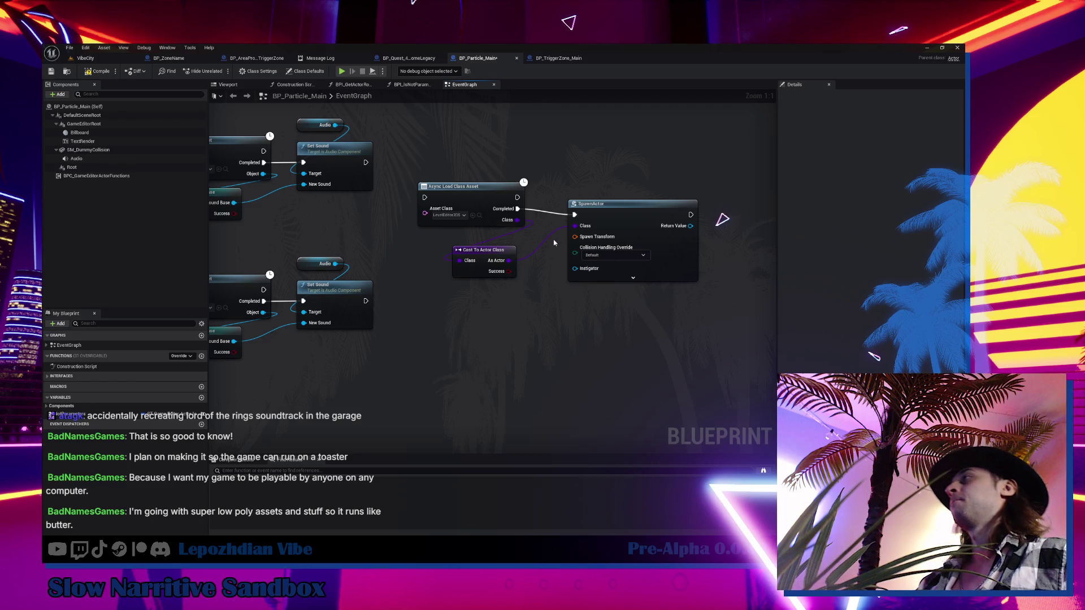
- Line up the Async Load Class Asset and SpawnActor nodes with the pure cast beneath them
left_click_drag(512, 196, 608, 337)
left_click(608, 337)
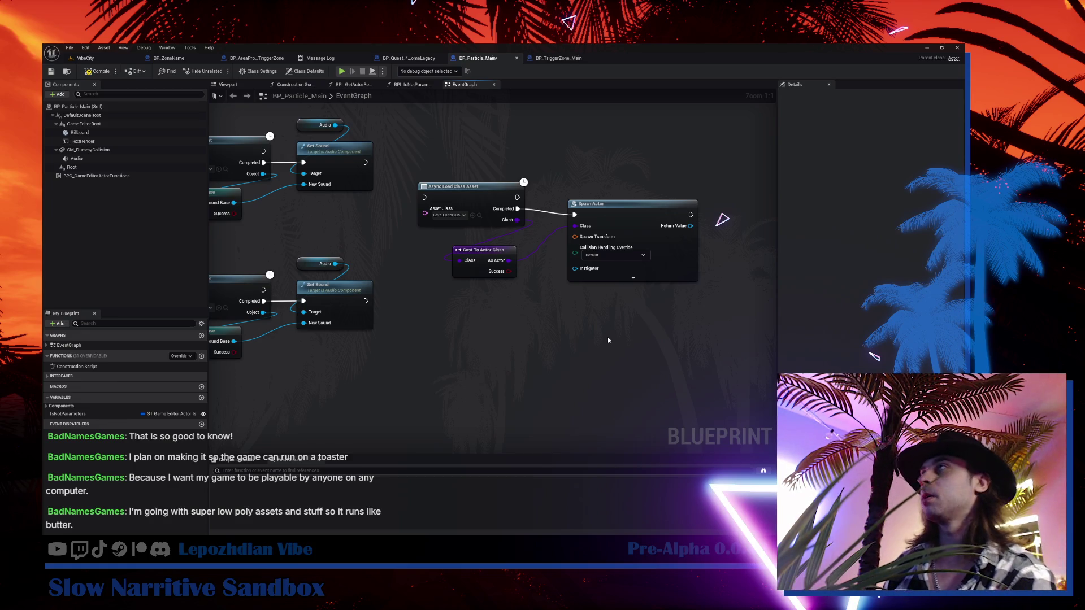
left_click_drag(468, 190, 502, 195)
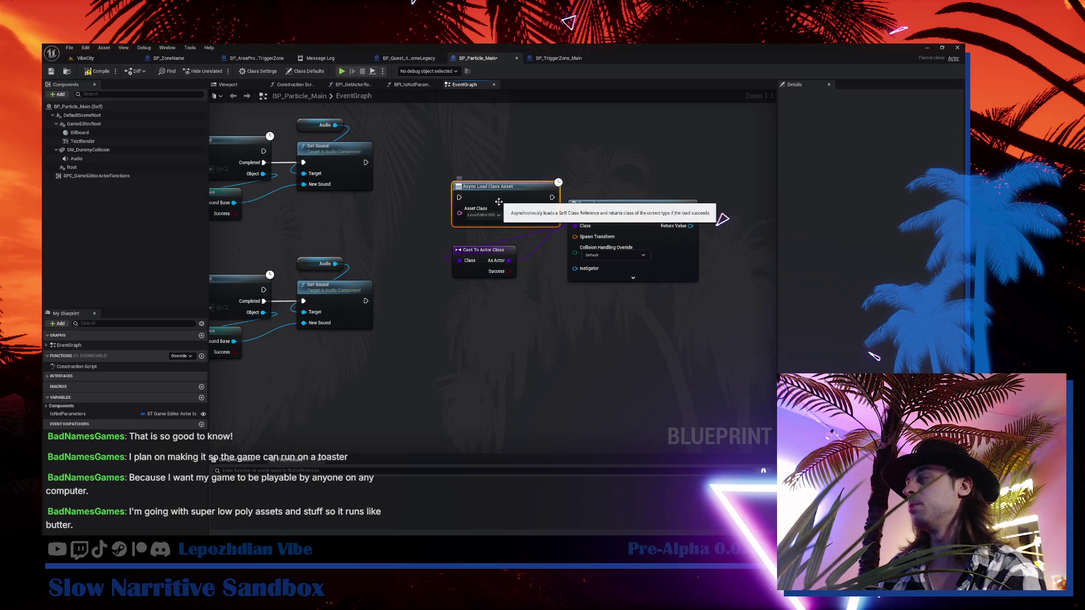
left_click_drag(613, 218, 622, 212)
left_click_drag(501, 255, 501, 237)
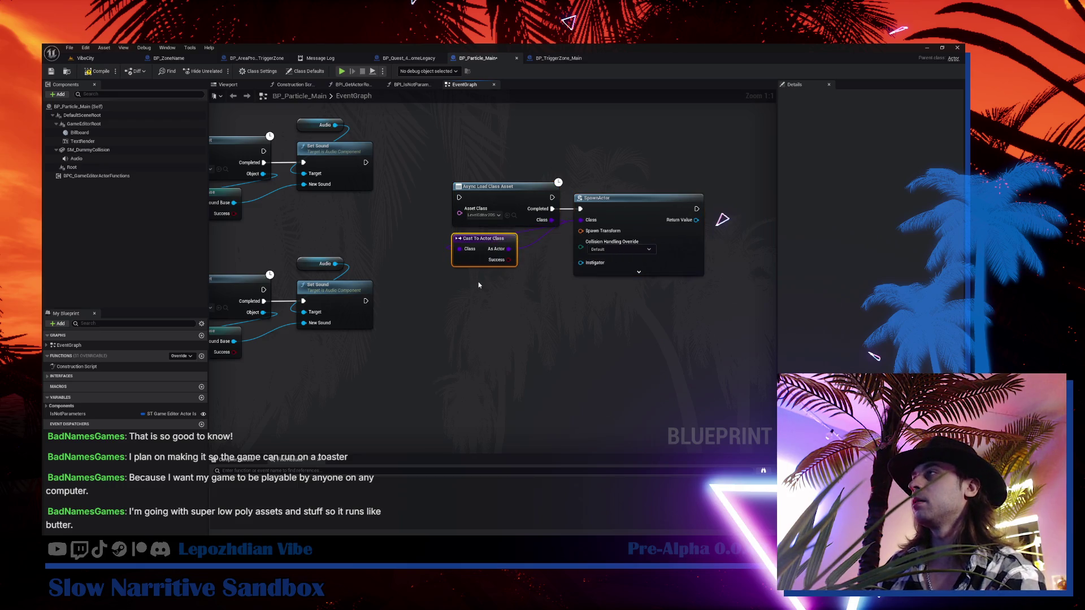
left_click_drag(477, 280, 548, 301)
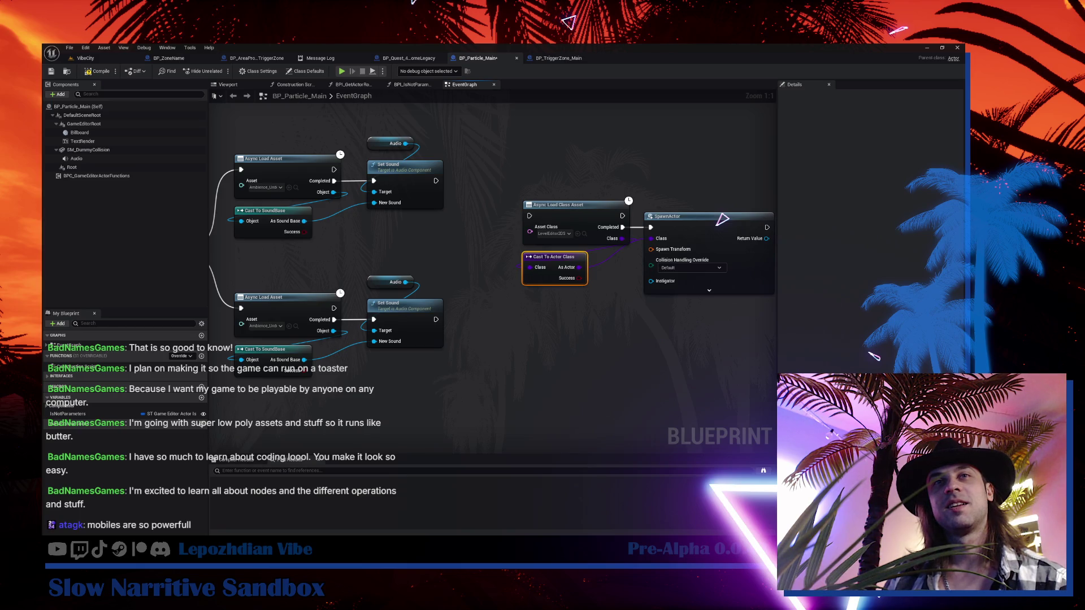
- Delete all the sound and spawn nodes from the event graph
left_click(443, 244)
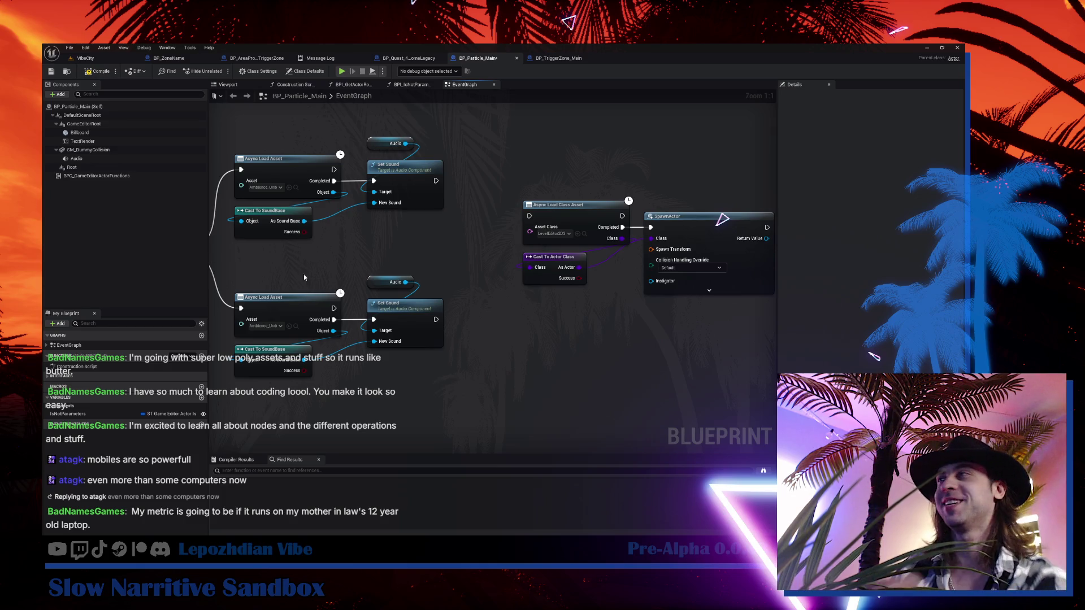
scroll(307, 285, "down", 2)
mouse_move(270, 156)
left_mouse_down()
mouse_move(594, 332)
mouse_move(682, 359)
mouse_move(672, 353)
left_mouse_up()
key("Delete")
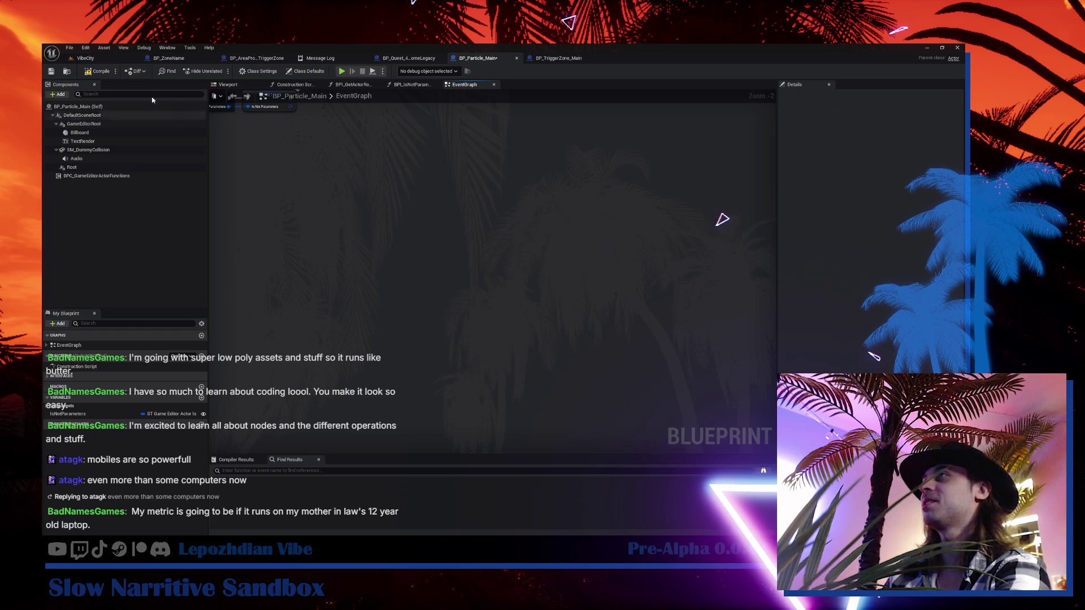
- Compile and save BP_Particle_Main, then return to the VibeCity level editor
left_click(89, 71)
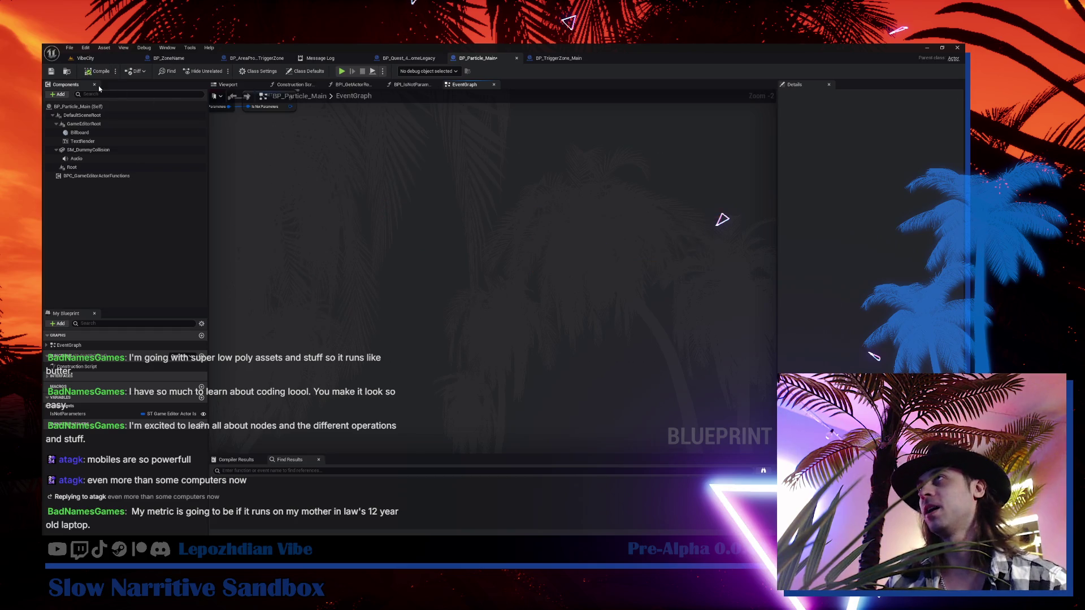
left_click(50, 71)
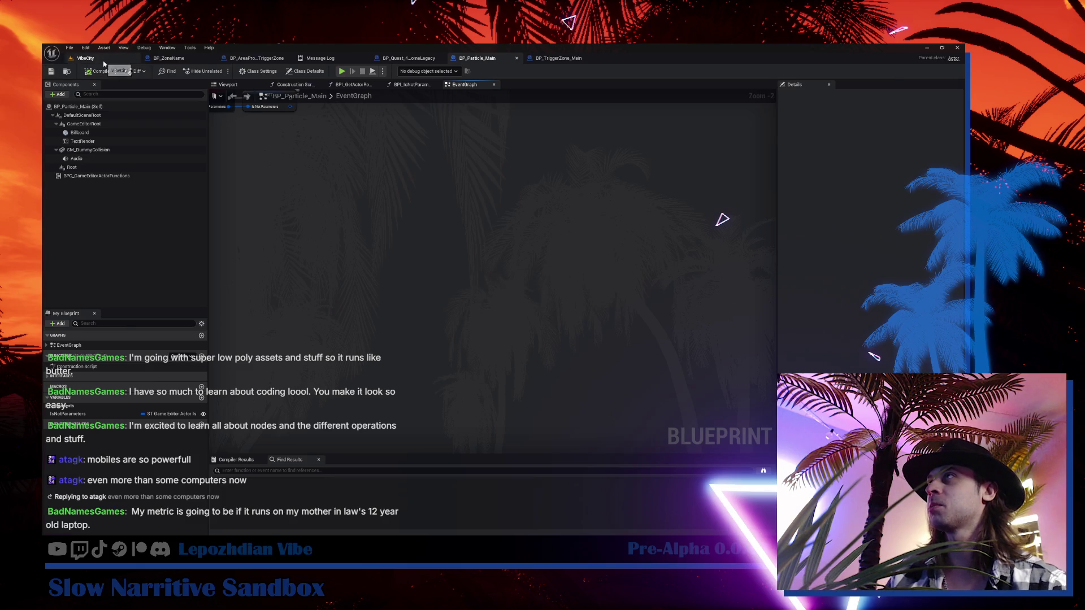
left_click(102, 60)
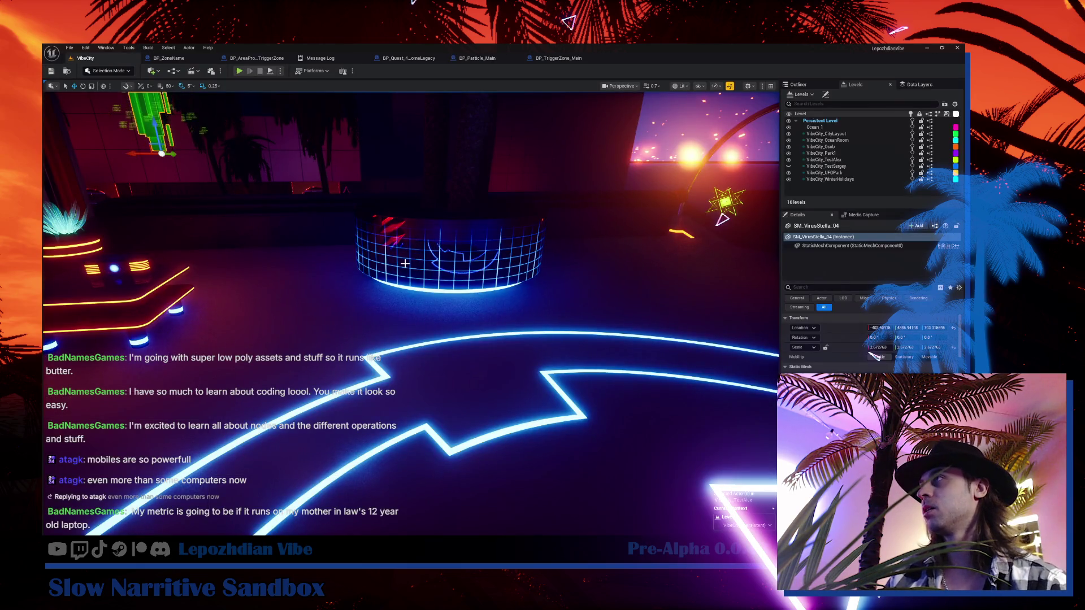
- Jump the camera to saved views 1 and 2, then open the Plugins manager
key("1")
key("2")
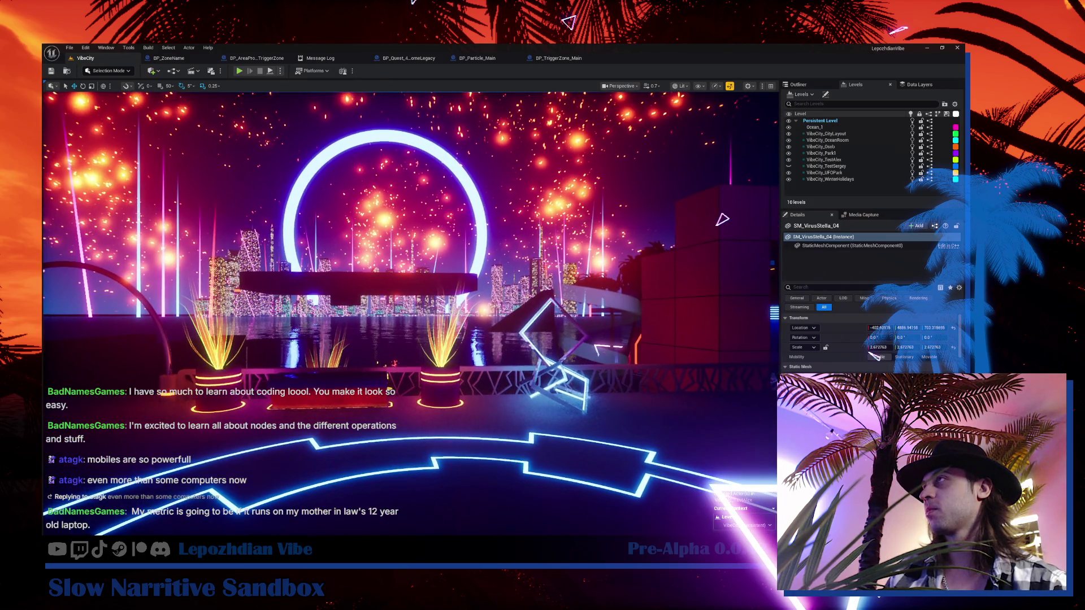
left_click(88, 47)
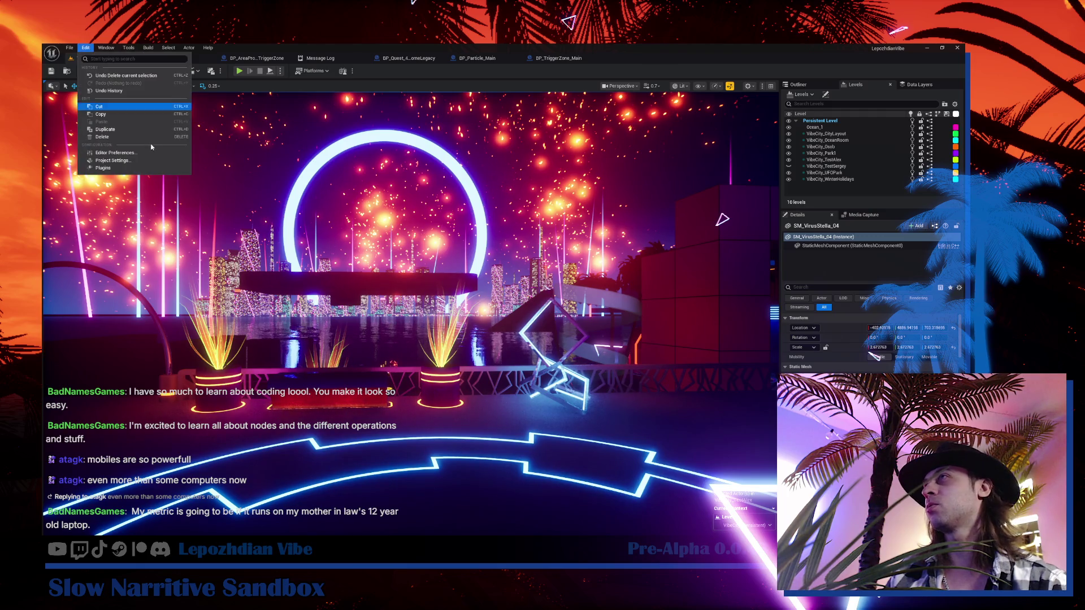
left_click(161, 170)
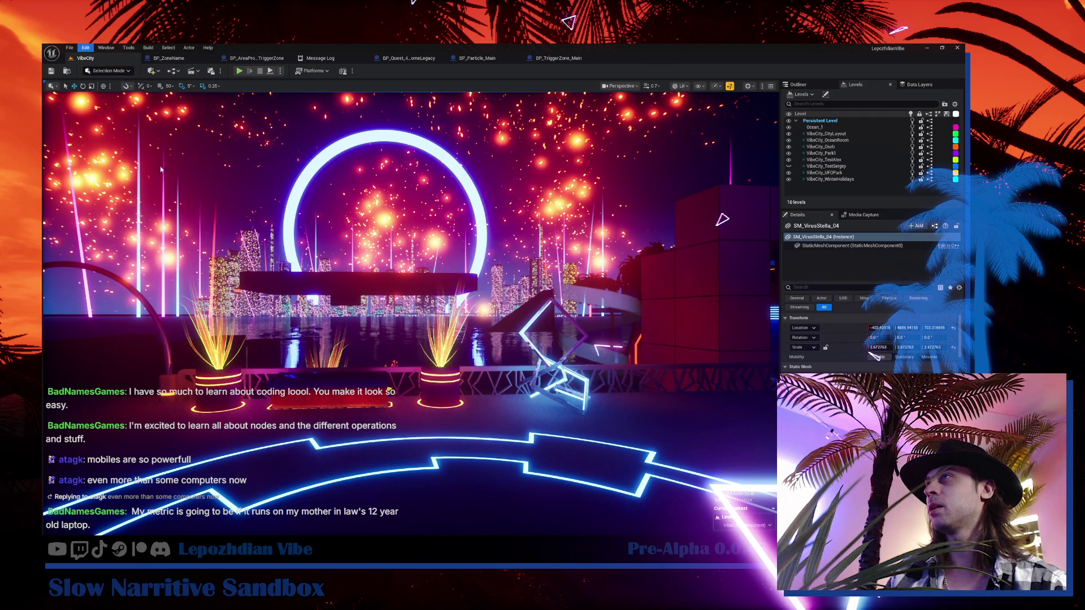
- Scroll through the plugins list, then go back to the VibeCity level
scroll(378, 272, "down", 10)
scroll(384, 316, "down", 8)
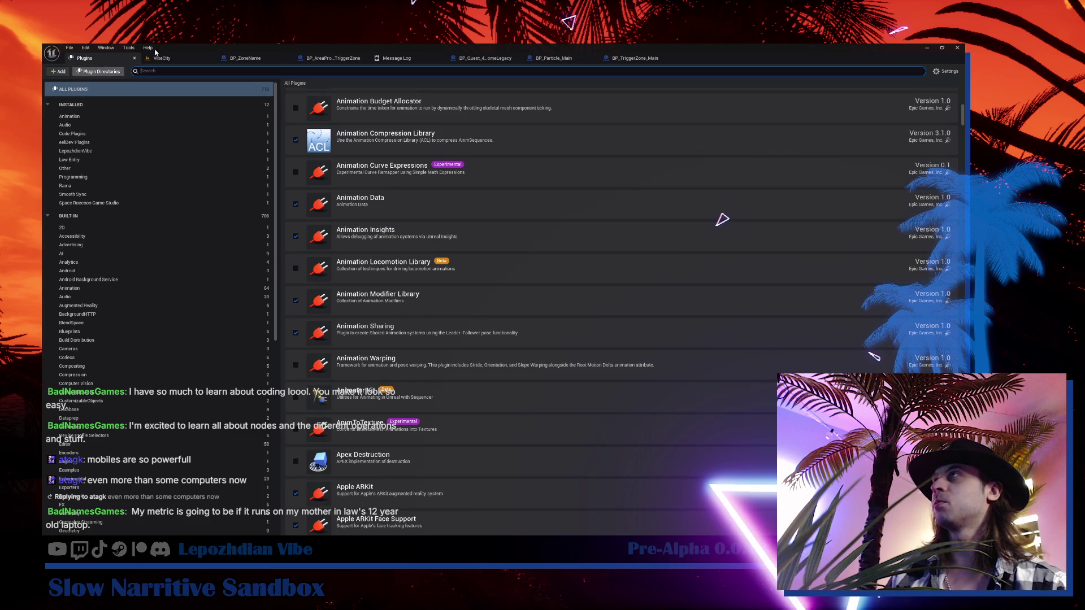
left_click(159, 58)
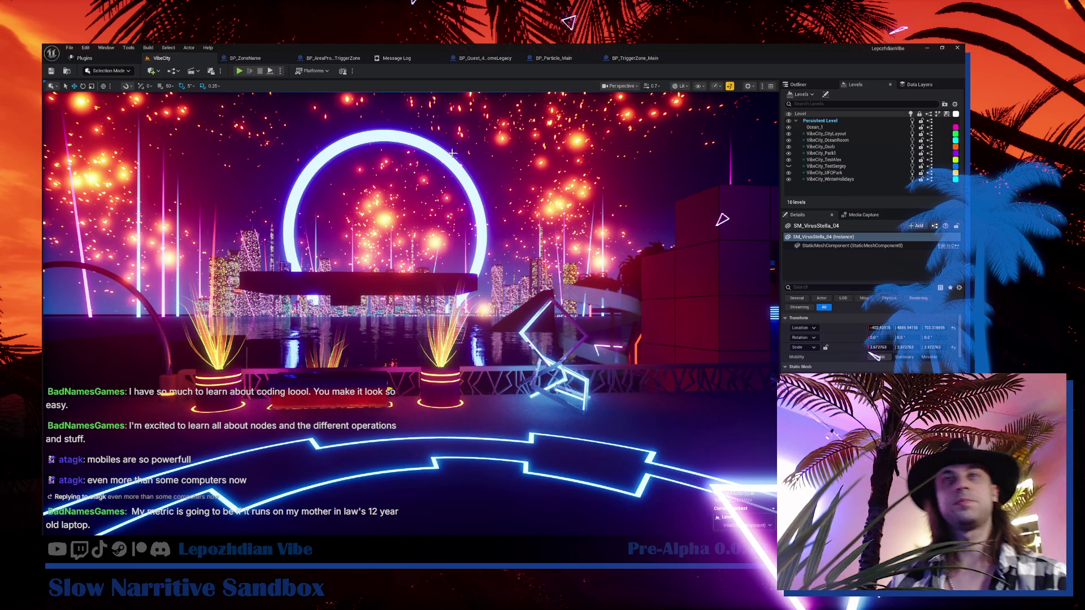
- Fly forward, frame SM_VirusStella_04 in the viewport, then swing the camera to a new view
mouse_move(640, 329)
left_mouse_down()
mouse_move(588, 283)
mouse_move(656, 248)
mouse_move(658, 277)
left_mouse_up()
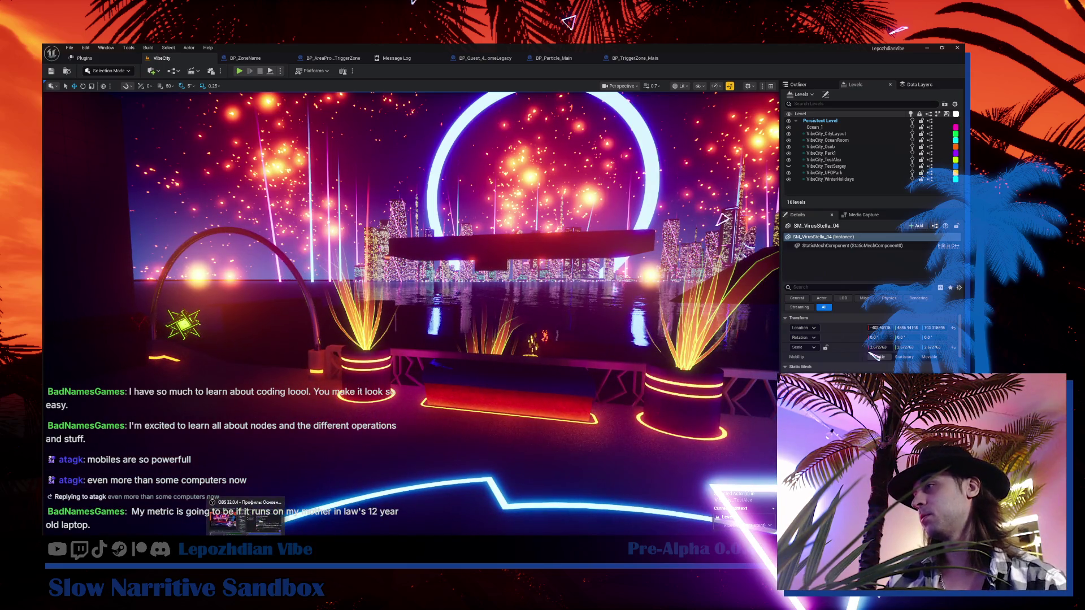
key("f")
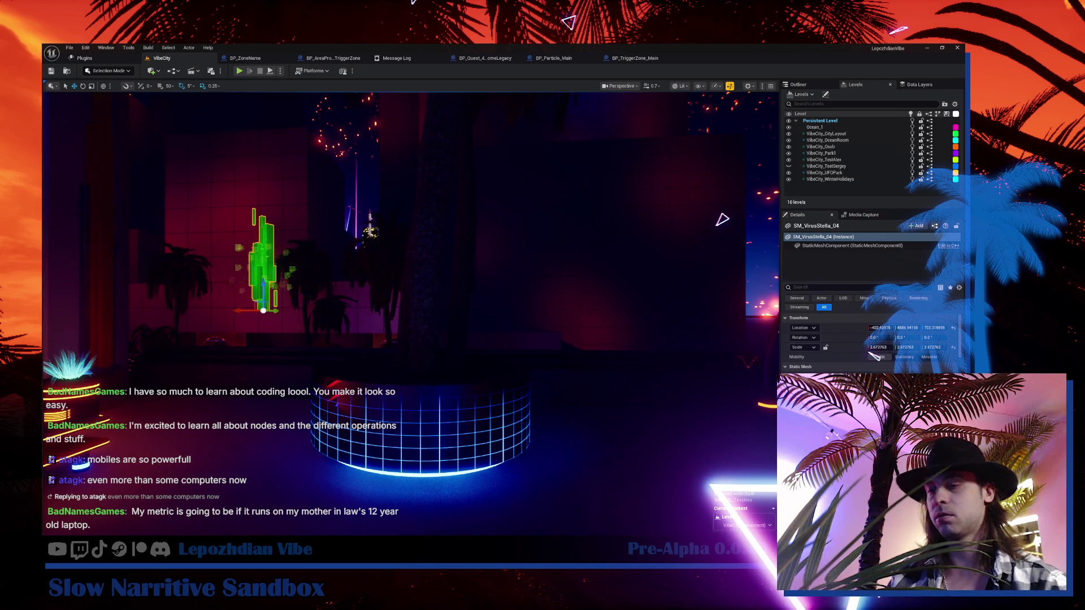
mouse_move(396, 254)
left_mouse_down()
mouse_move(367, 255)
mouse_move(424, 248)
mouse_move(338, 255)
left_mouse_up()
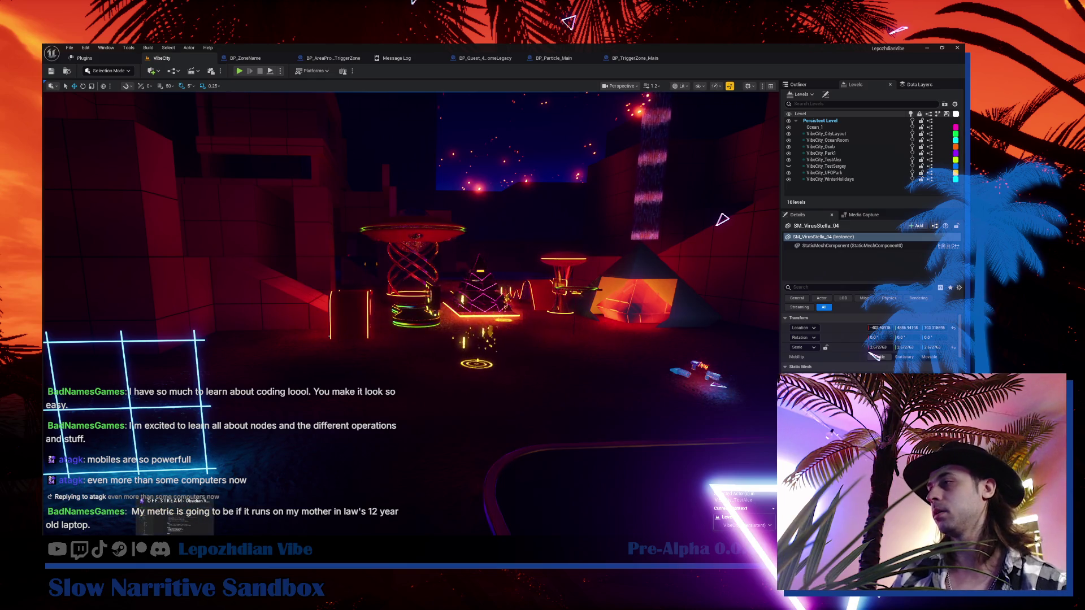
key("alt+Tab")
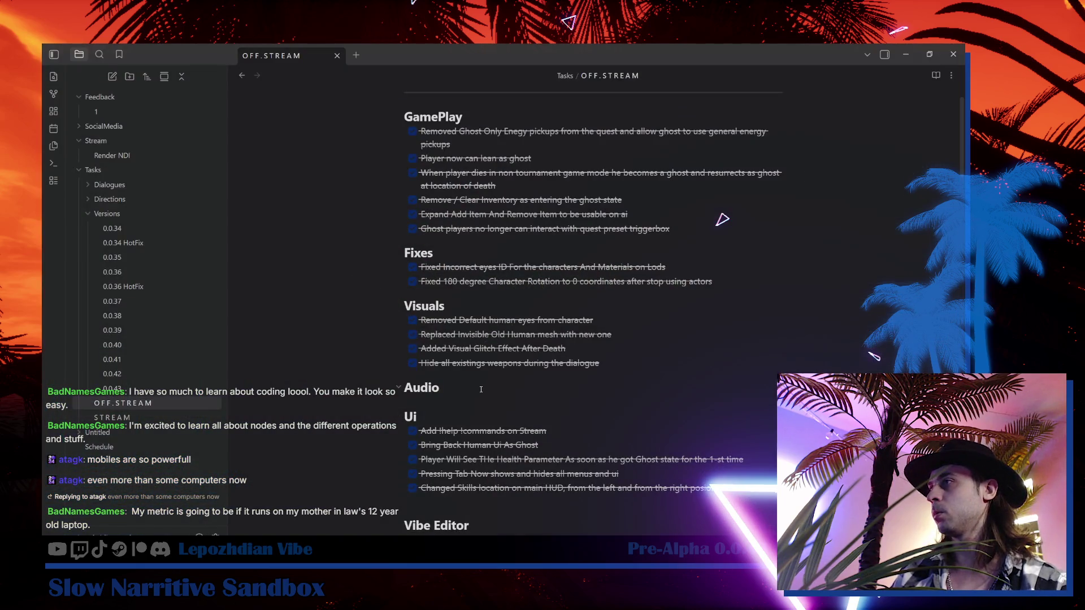
scroll(541, 369, "down", 3)
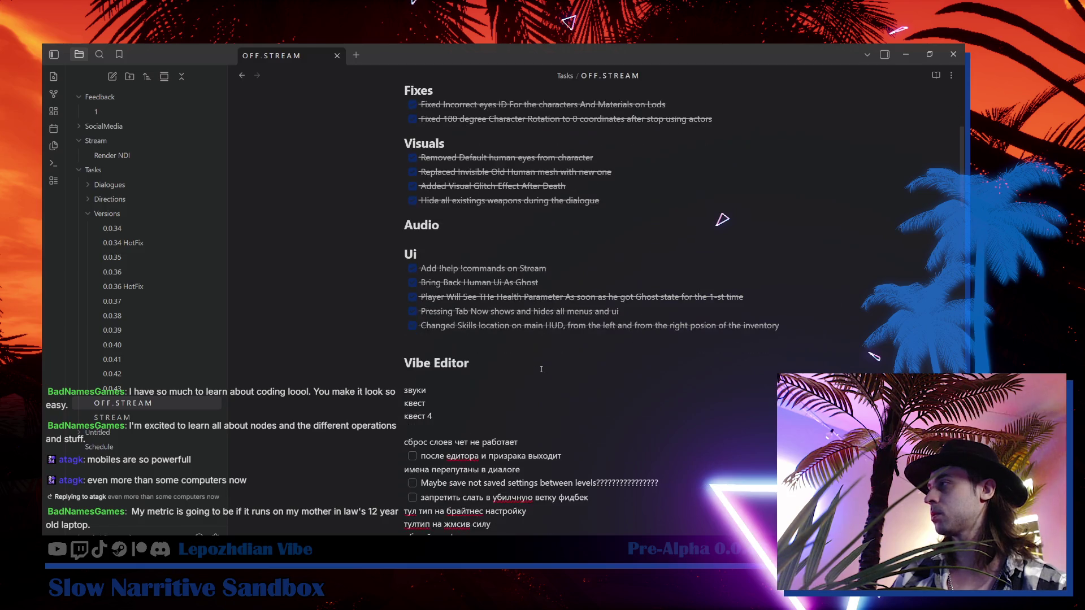
scroll(519, 341, "up", 3)
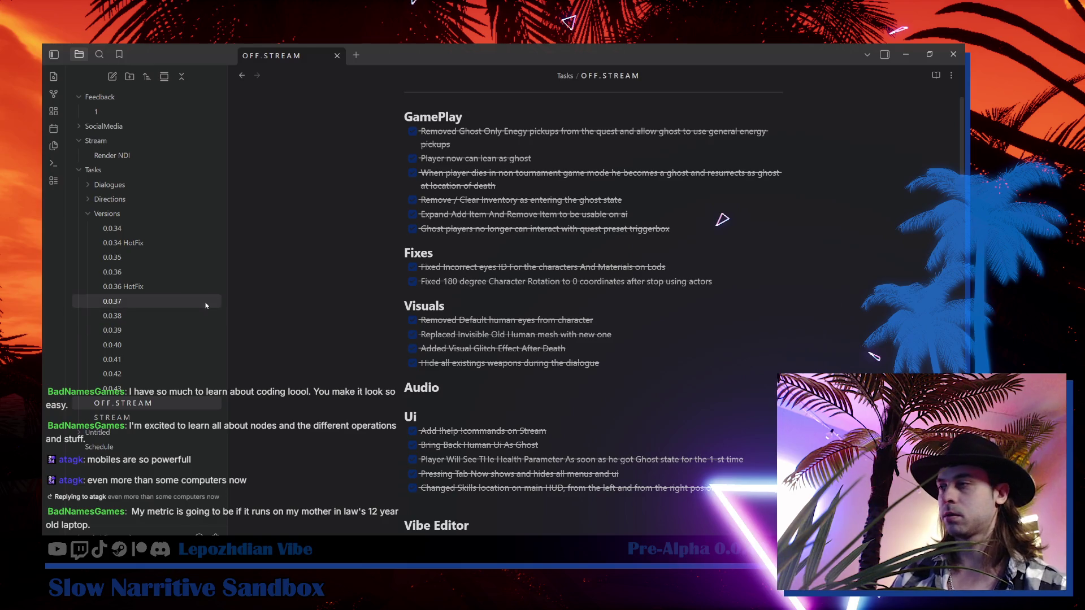
key("alt+Tab")
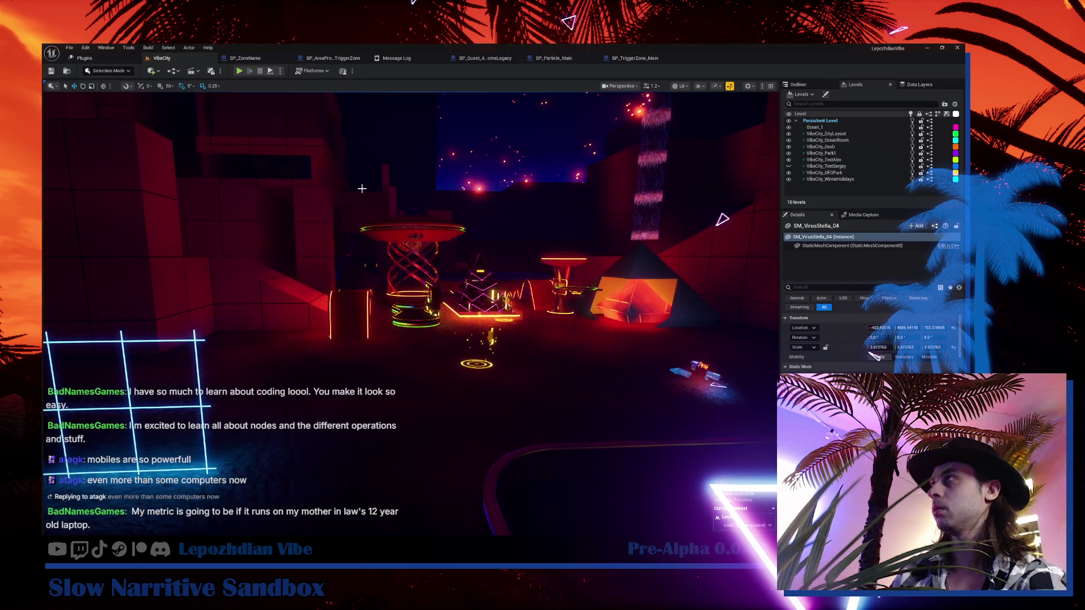
- From the skyline view, start Play mode and open the Vibe Editor on menu page 2
left_click_drag(344, 212, 283, 221)
left_click(241, 70)
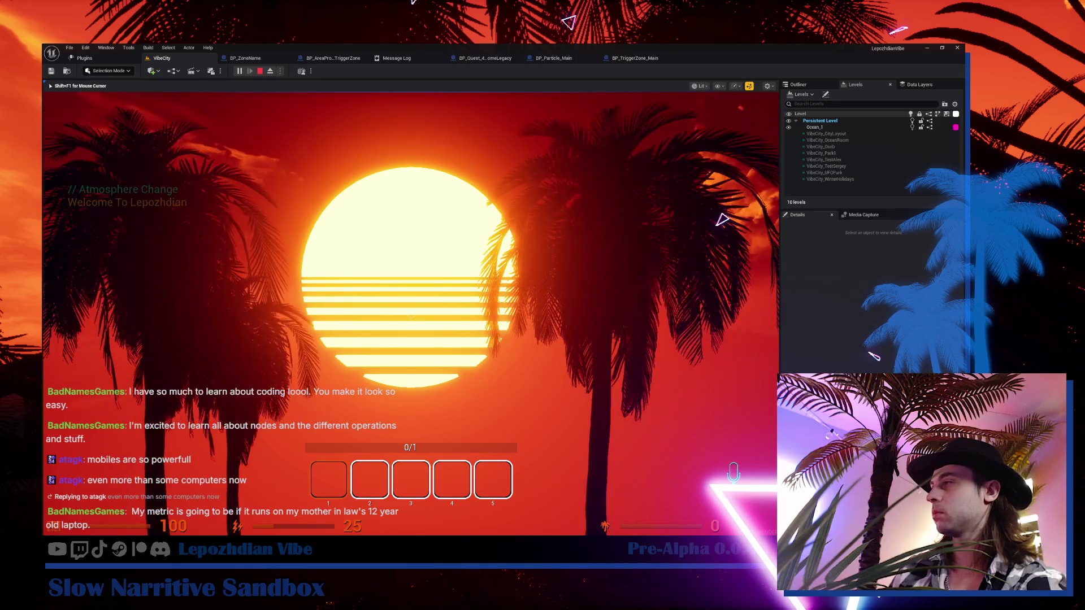
key("Tab")
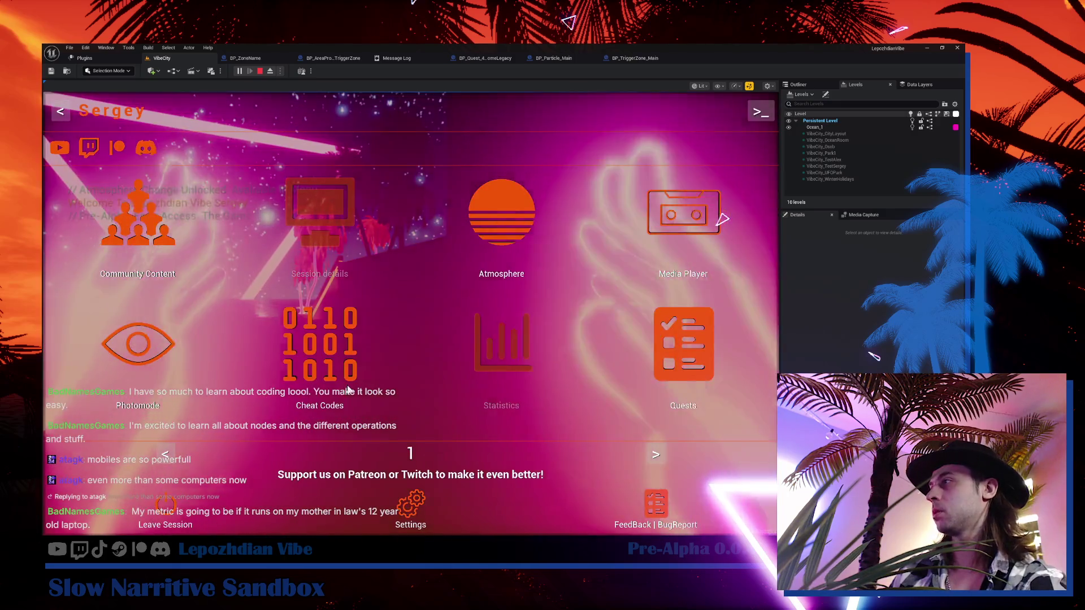
left_click(655, 454)
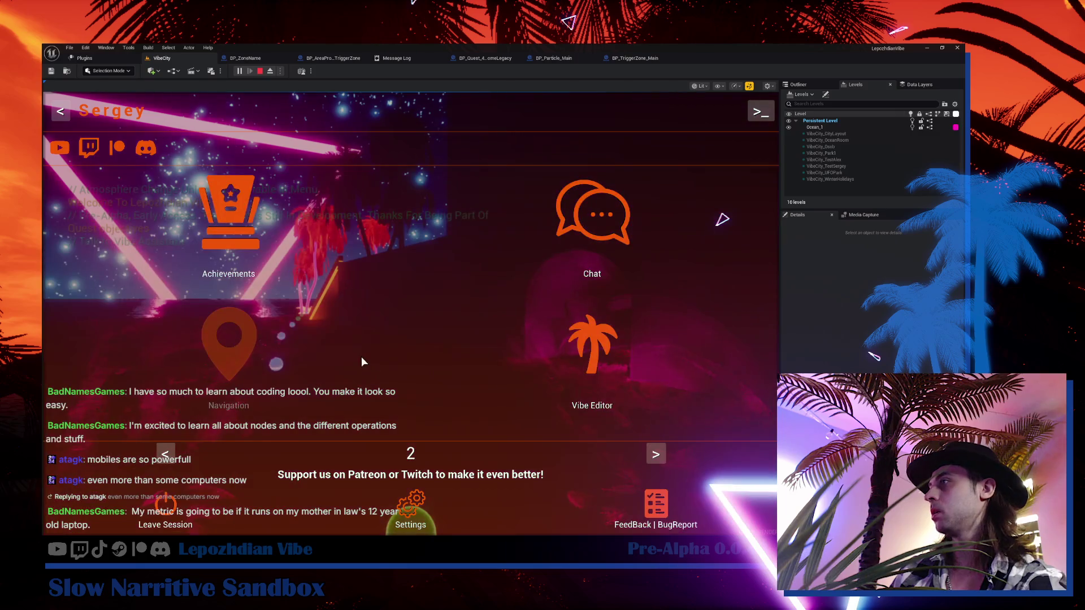
left_click(551, 351)
left_click(339, 304)
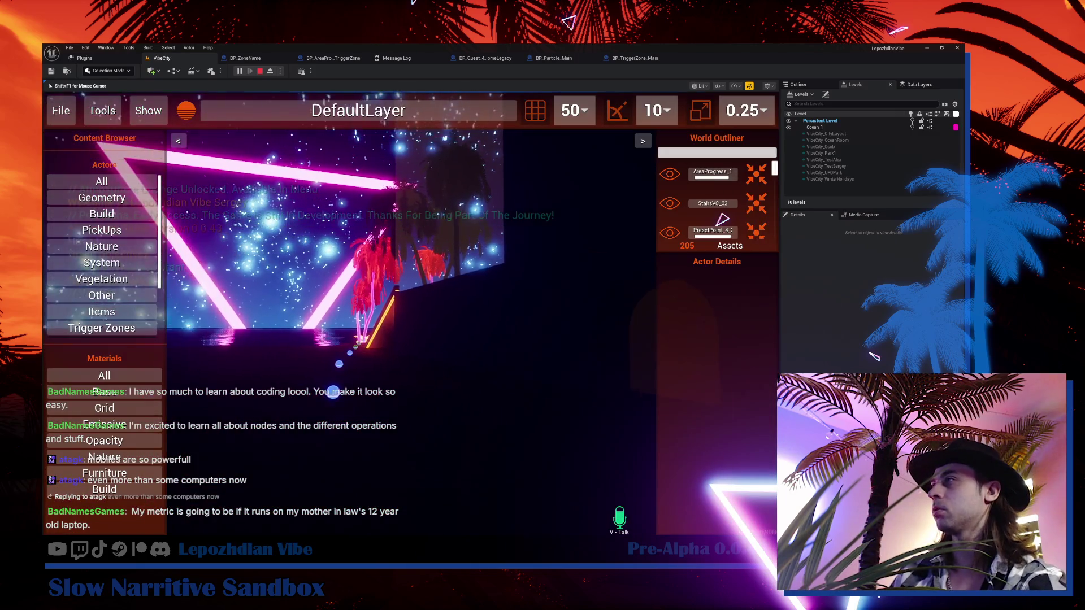
key("shift+F1")
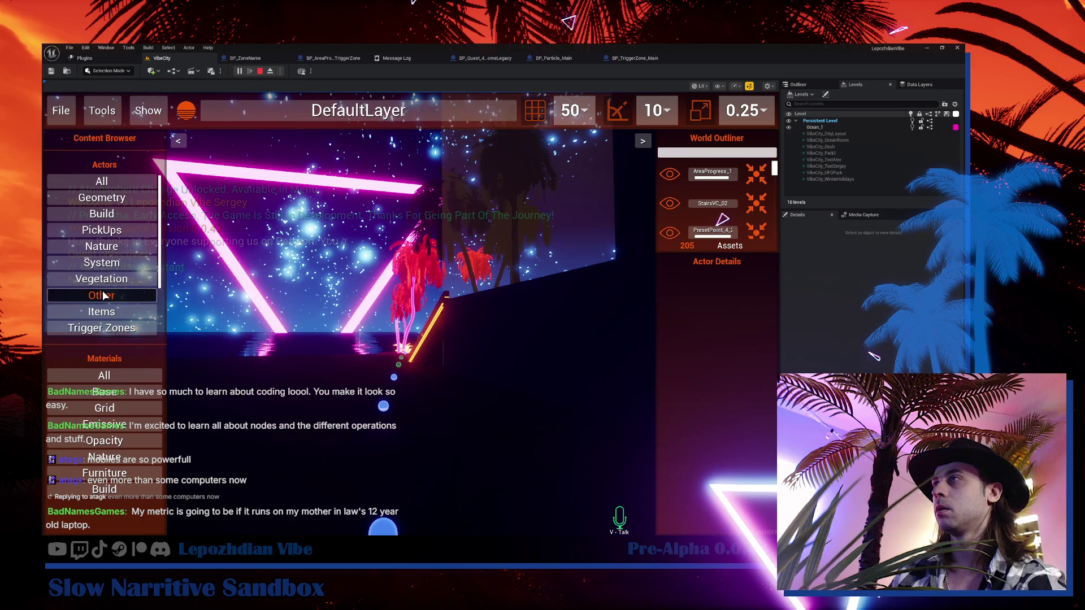
left_click(132, 374)
scroll(132, 389, "down", 10)
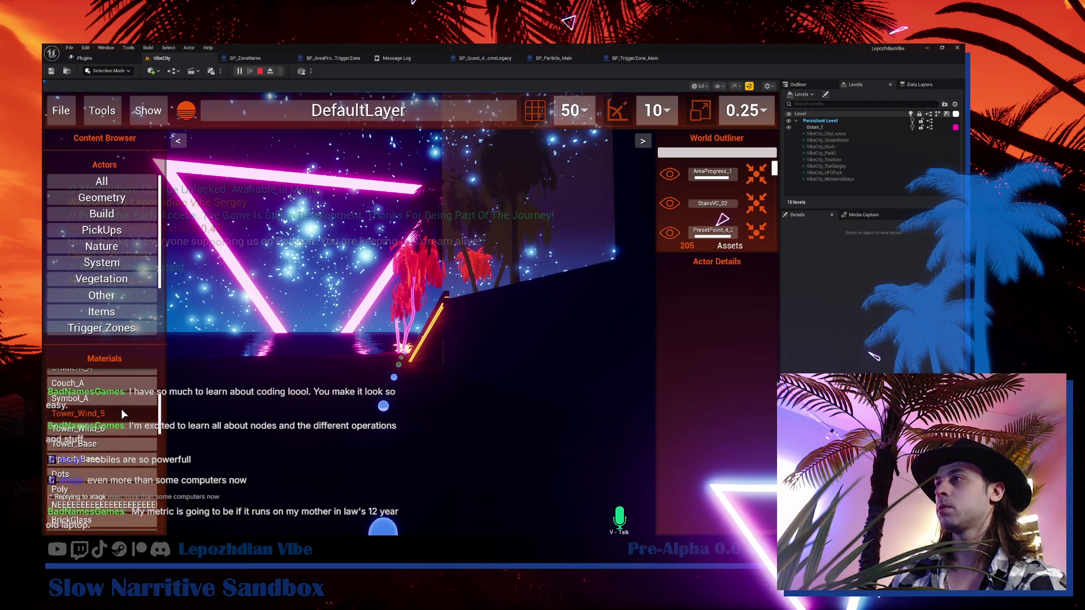
scroll(121, 500, "down", 5)
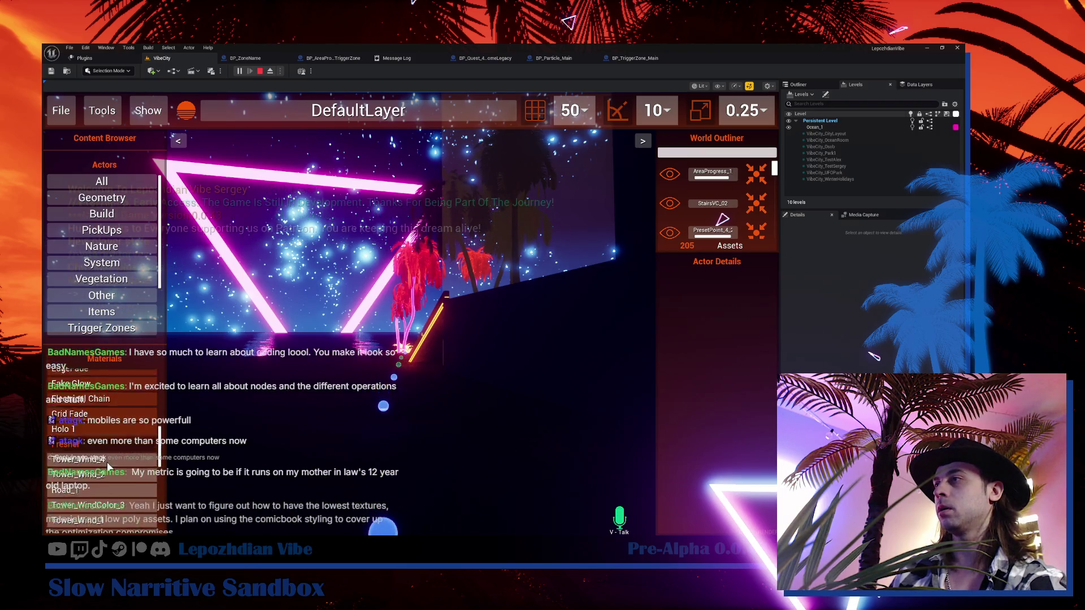
scroll(120, 500, "down", 5)
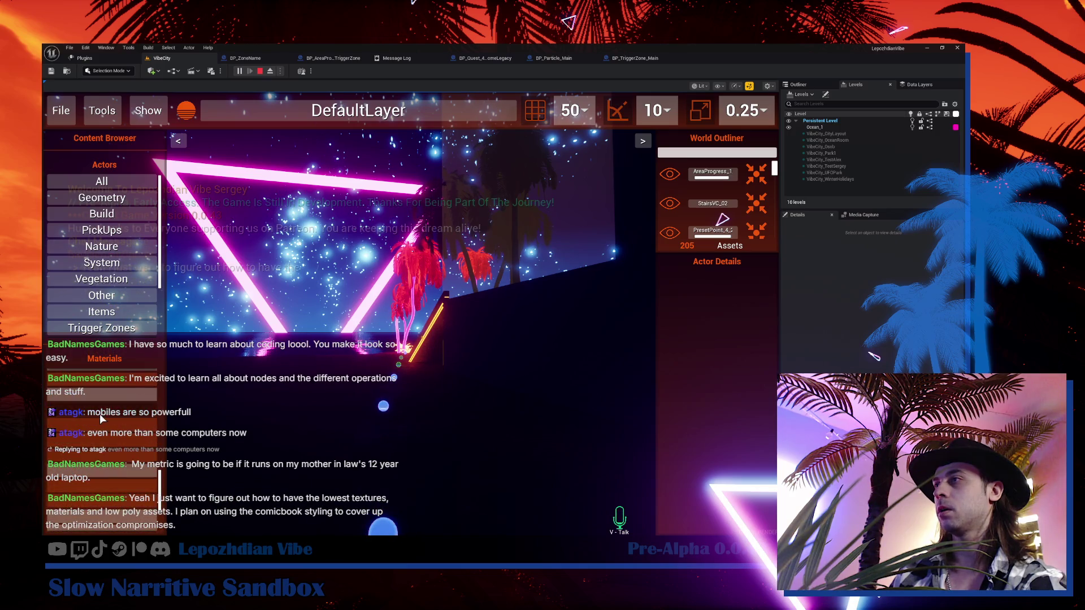
scroll(101, 387, "up", 3)
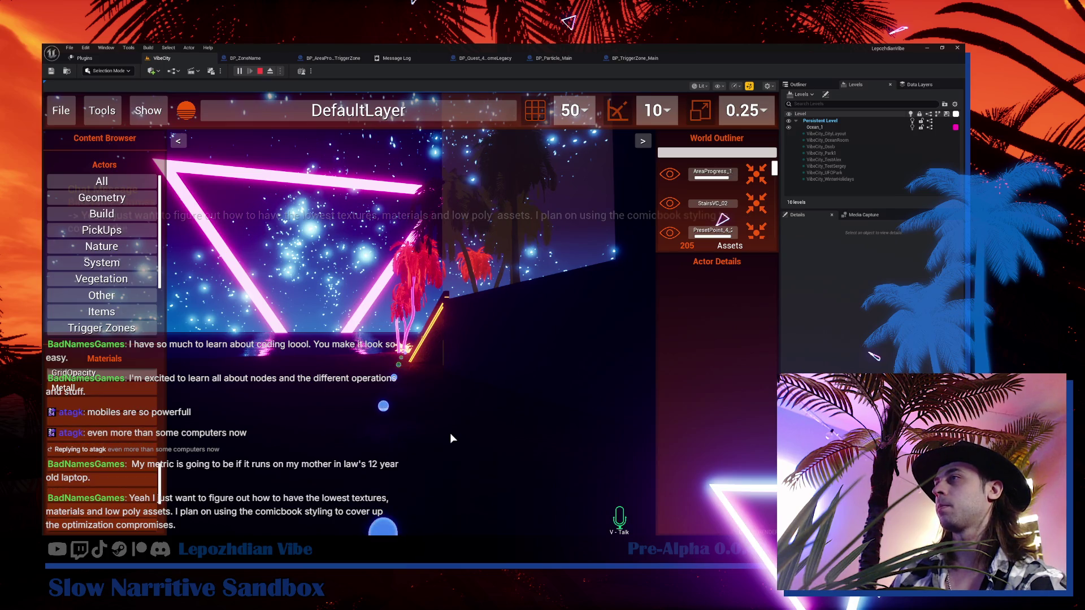
left_click(490, 399)
key("shift+F1")
left_click(110, 181)
scroll(135, 252, "down", 10)
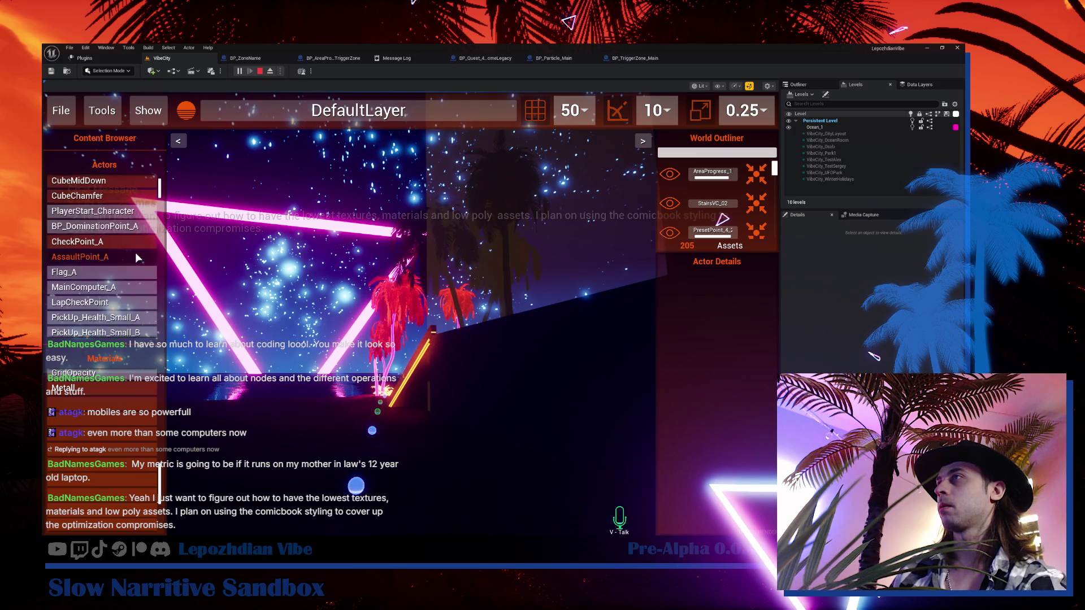
scroll(131, 305, "down", 10)
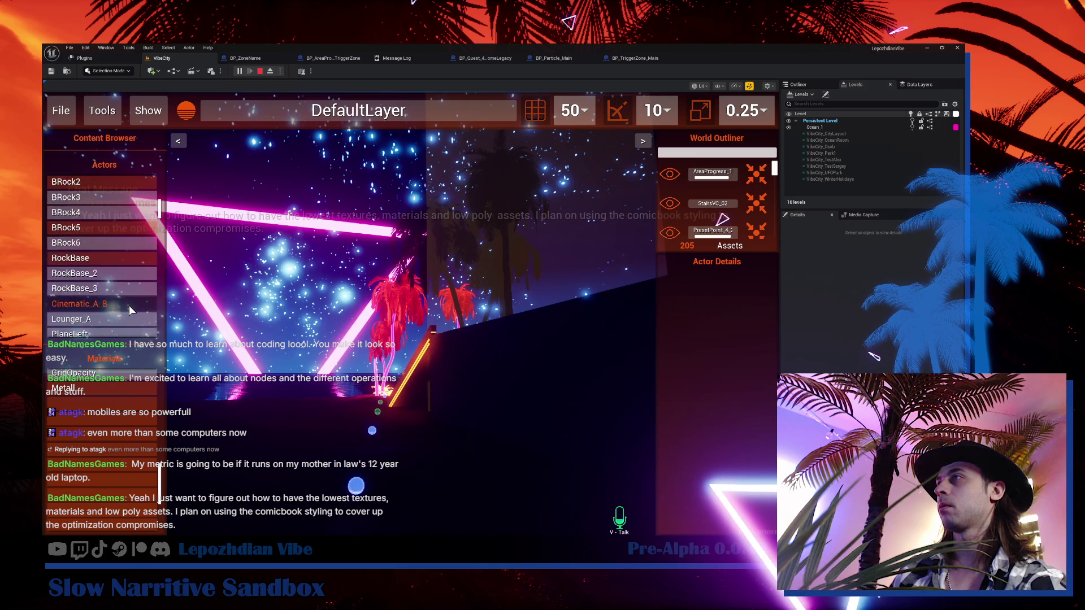
scroll(129, 310, "down", 10)
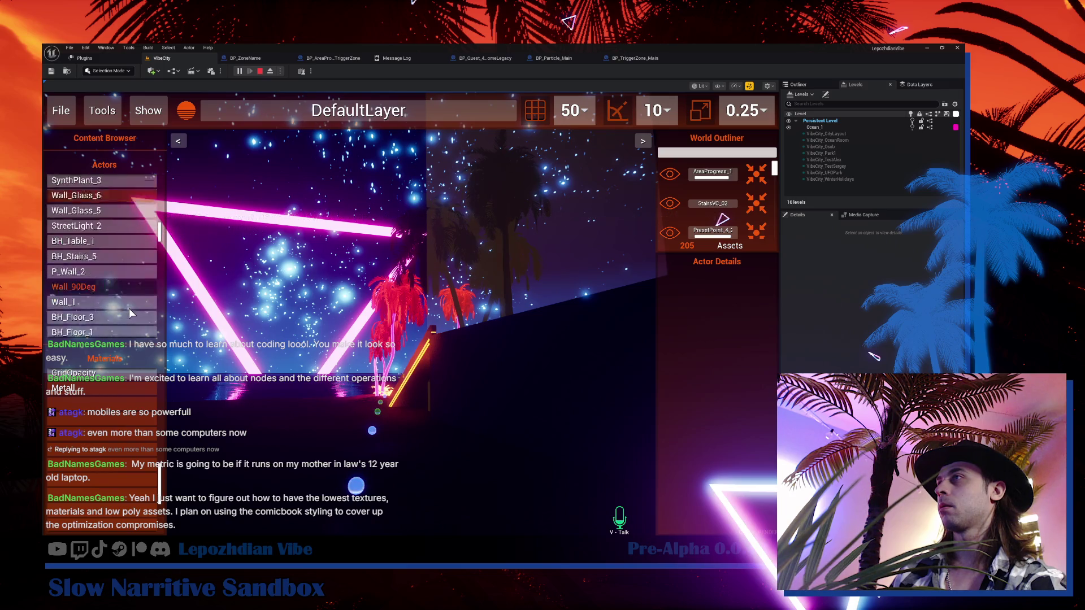
scroll(128, 307, "down", 10)
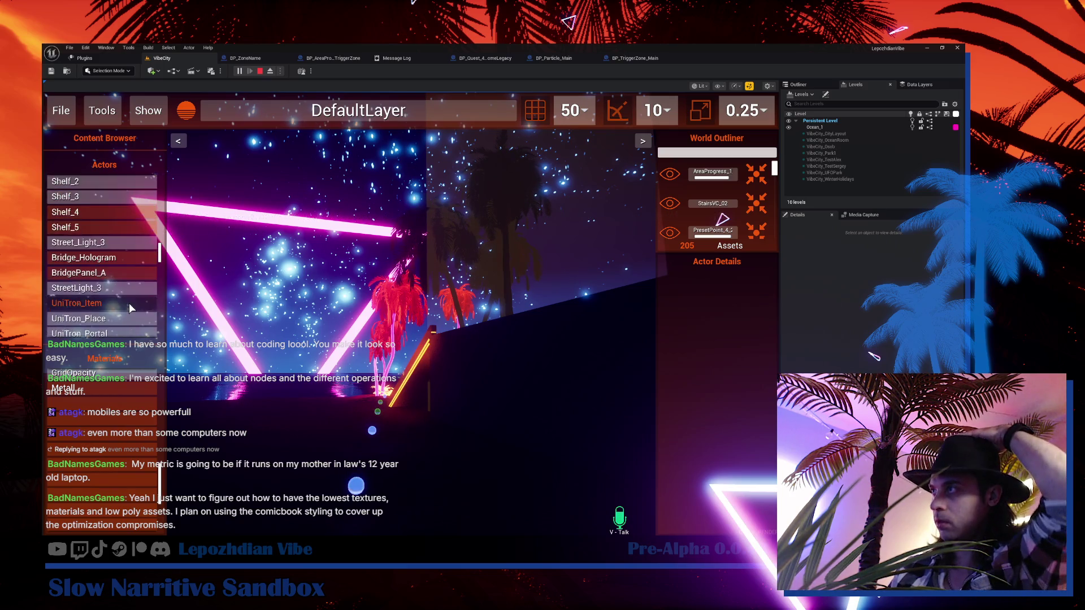
mouse_move(161, 253)
left_mouse_down()
mouse_move(163, 324)
mouse_move(161, 266)
mouse_move(146, 228)
left_mouse_up()
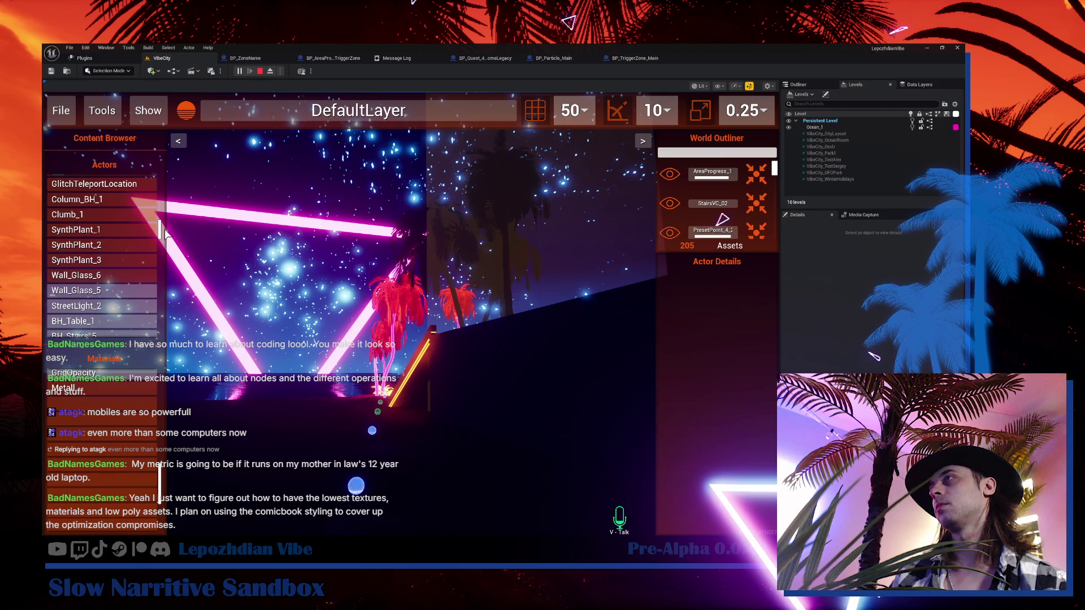
left_click_drag(160, 229, 160, 186)
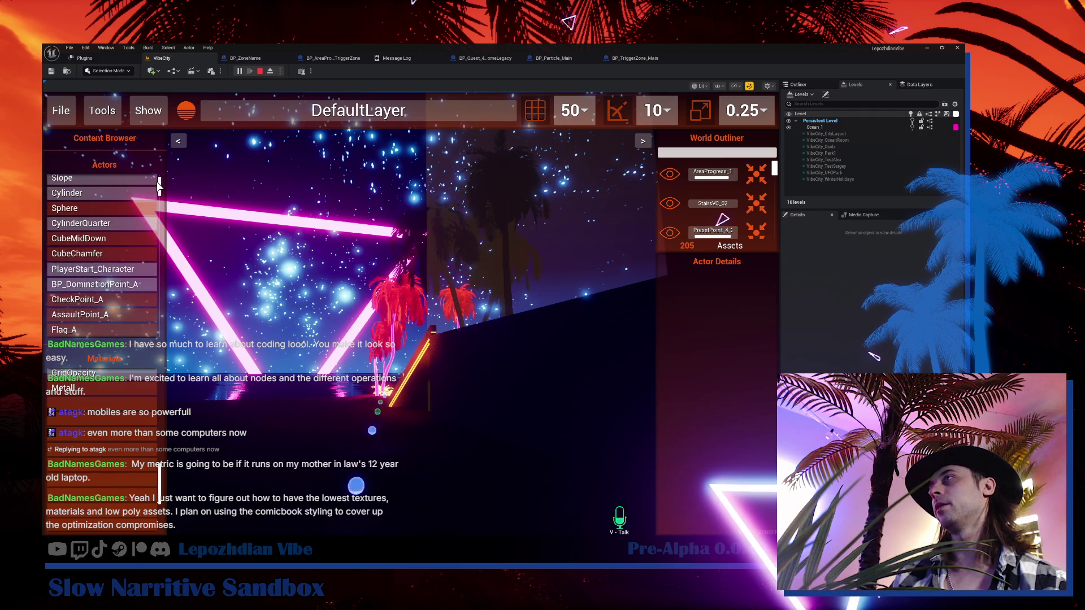
left_click(128, 179)
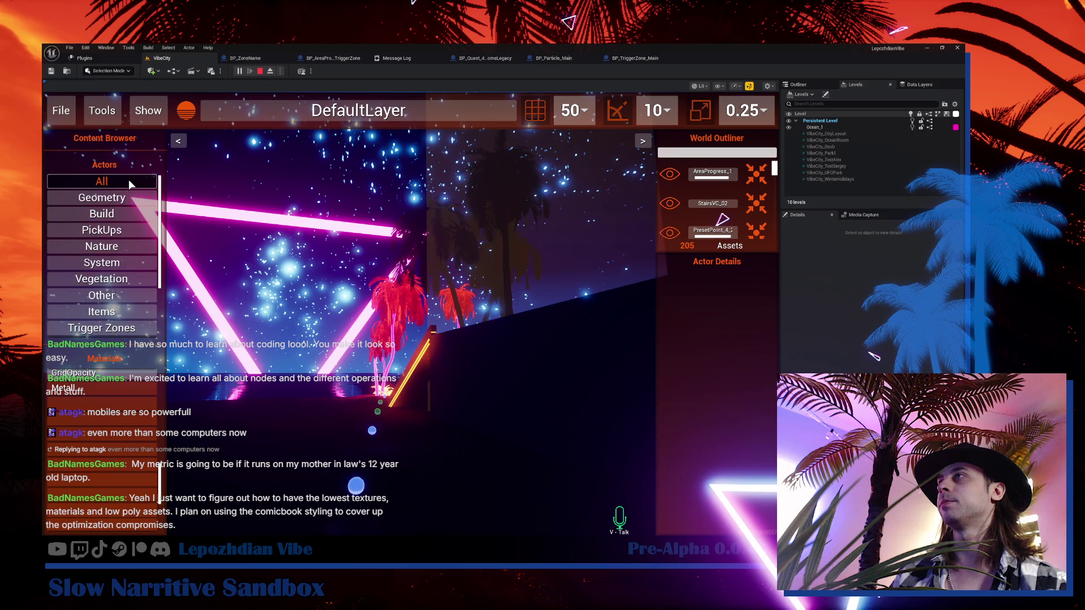
left_click(130, 213)
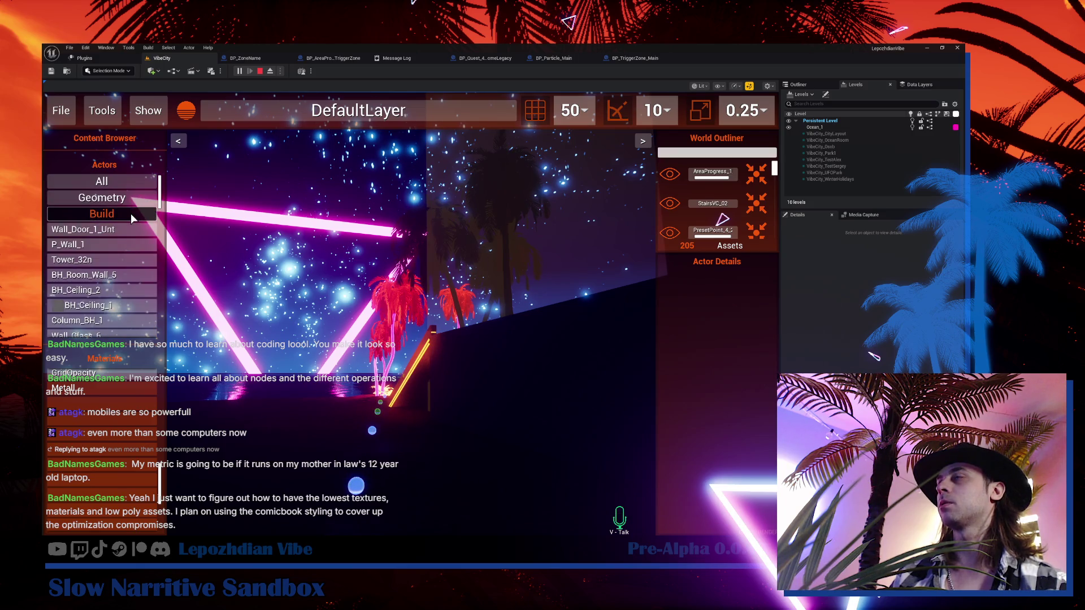
left_click(130, 213)
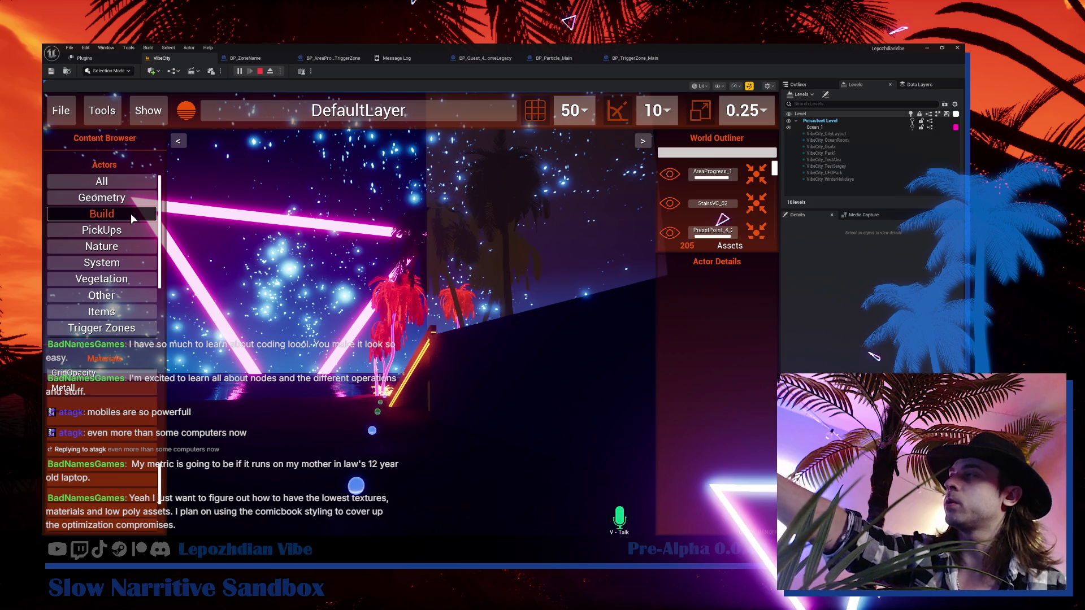
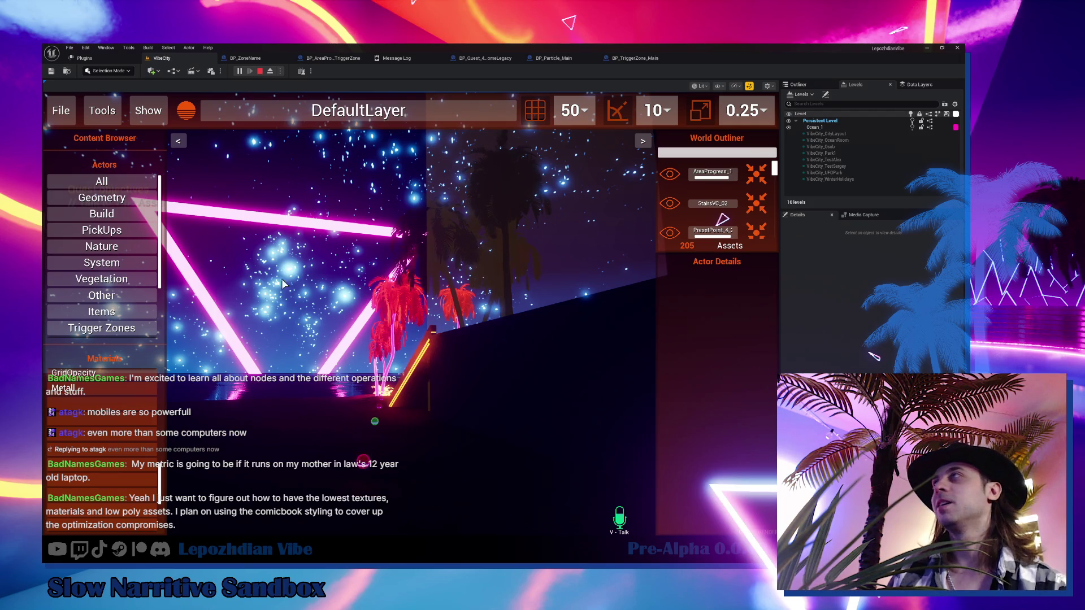
- End the Play-In-Editor session and return to the VibeCity level's editor viewport
left_click_drag(331, 297, 295, 340)
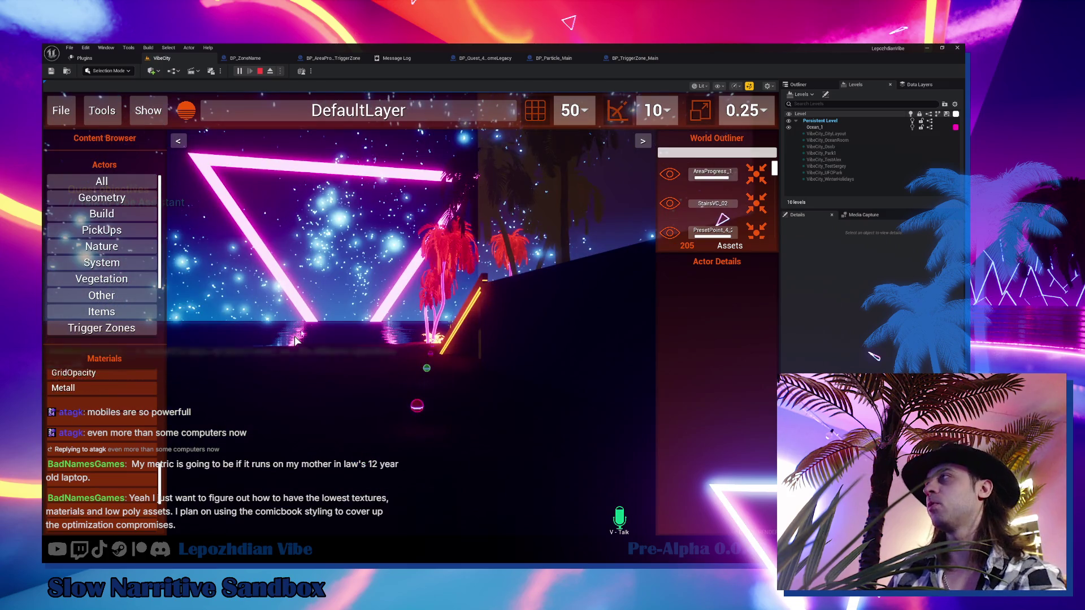
key("Escape")
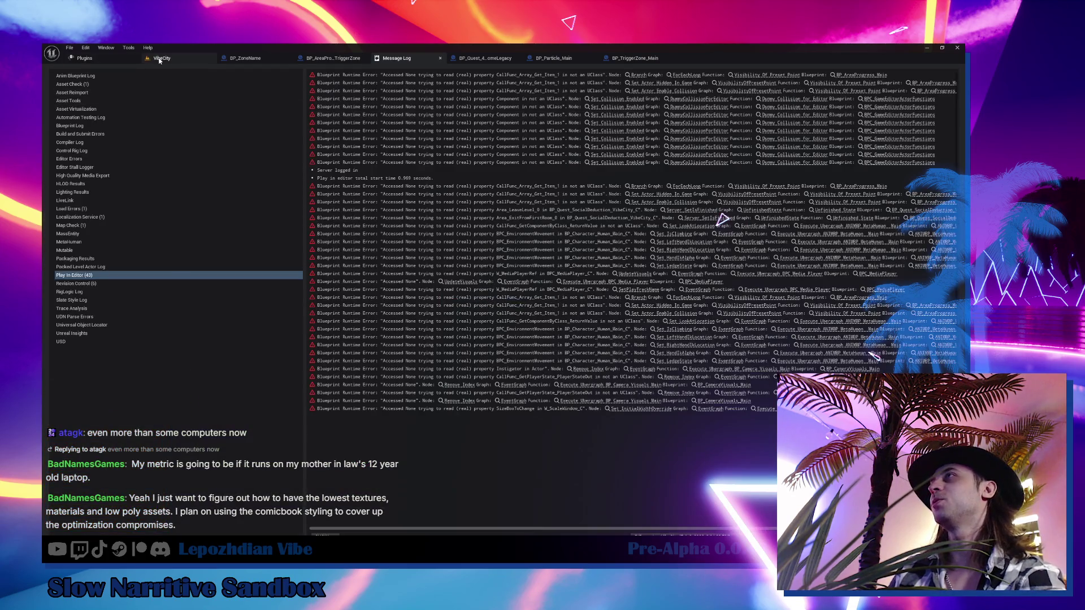
left_click(160, 58)
left_click(680, 86)
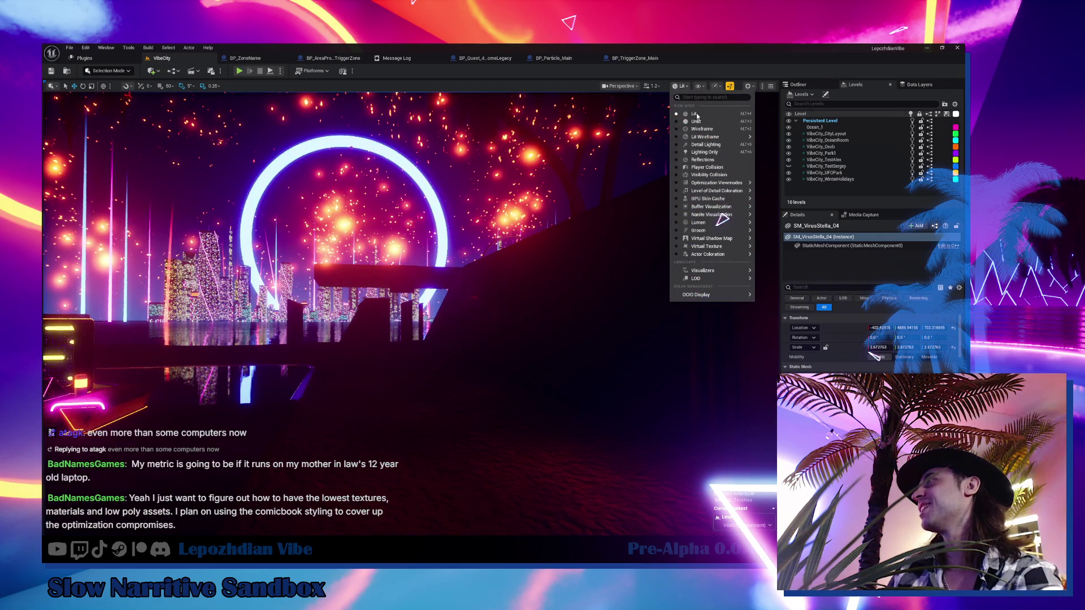
left_click(700, 121)
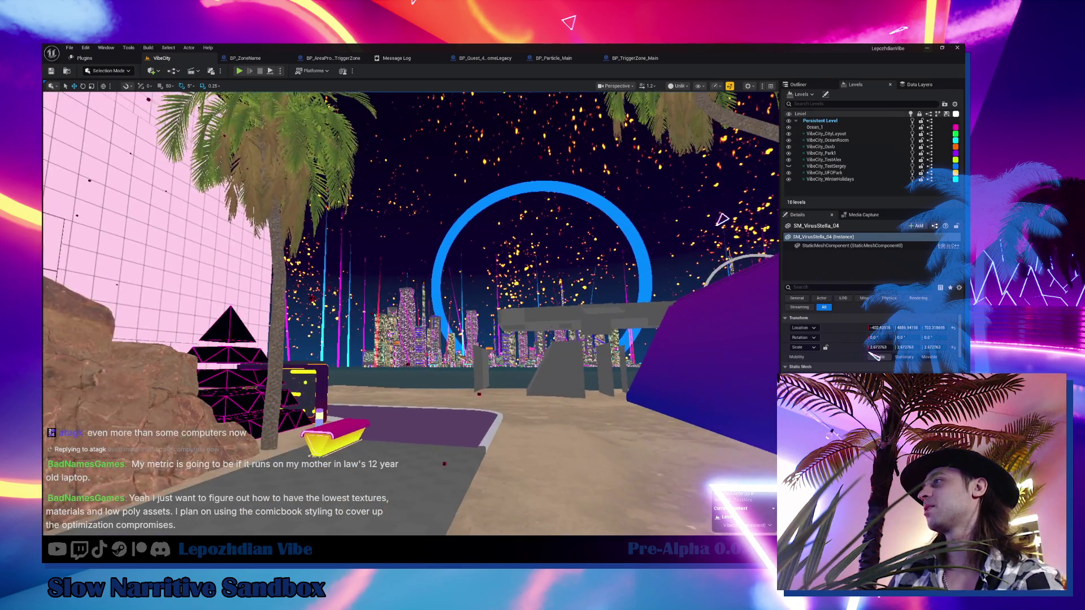
key("Down")
key("Left")
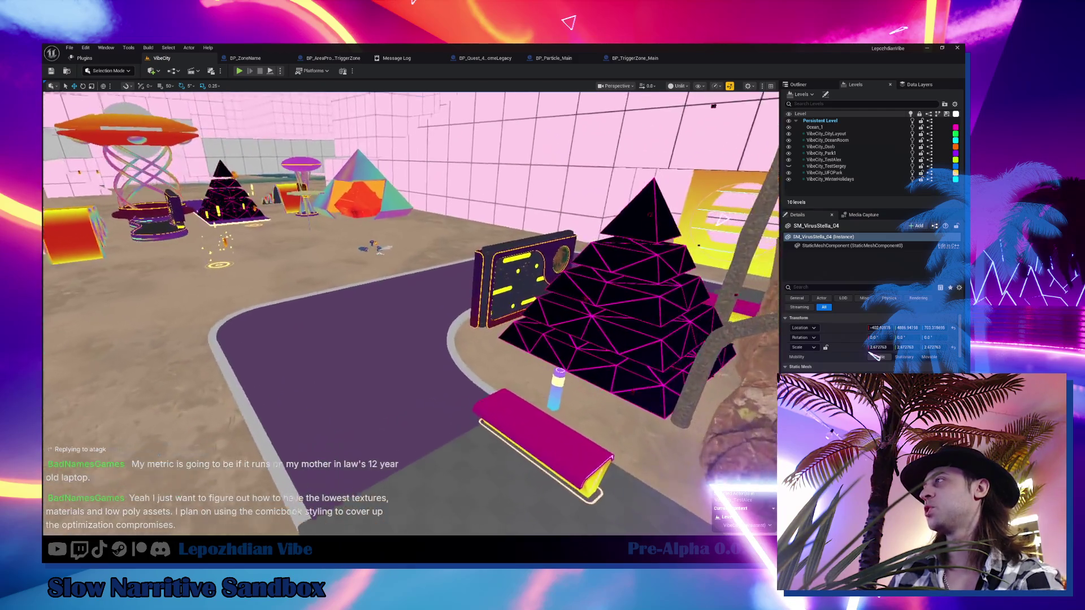
key("Down")
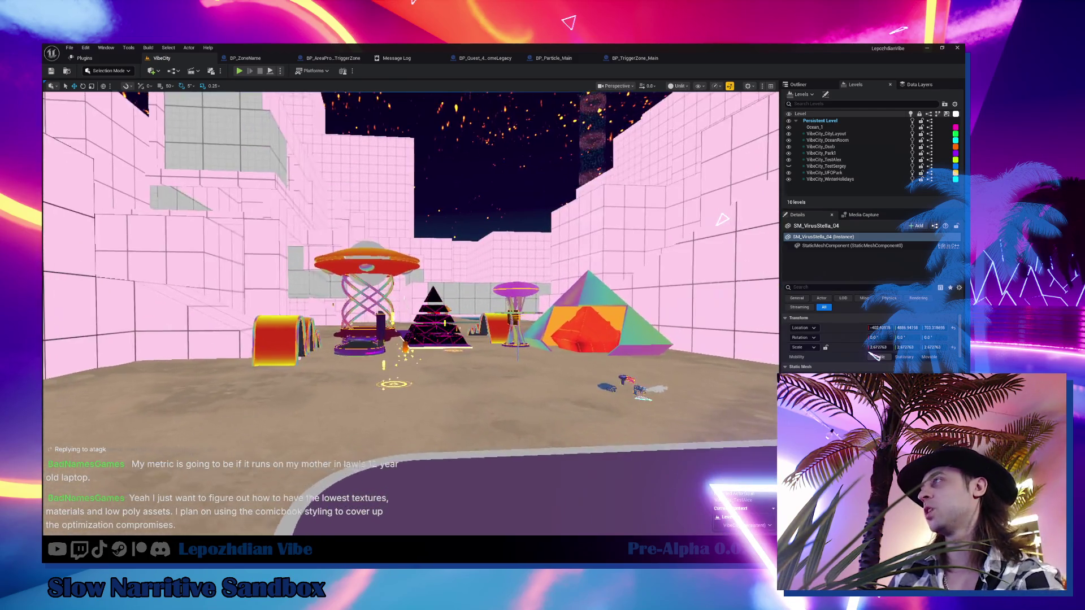
key("Down")
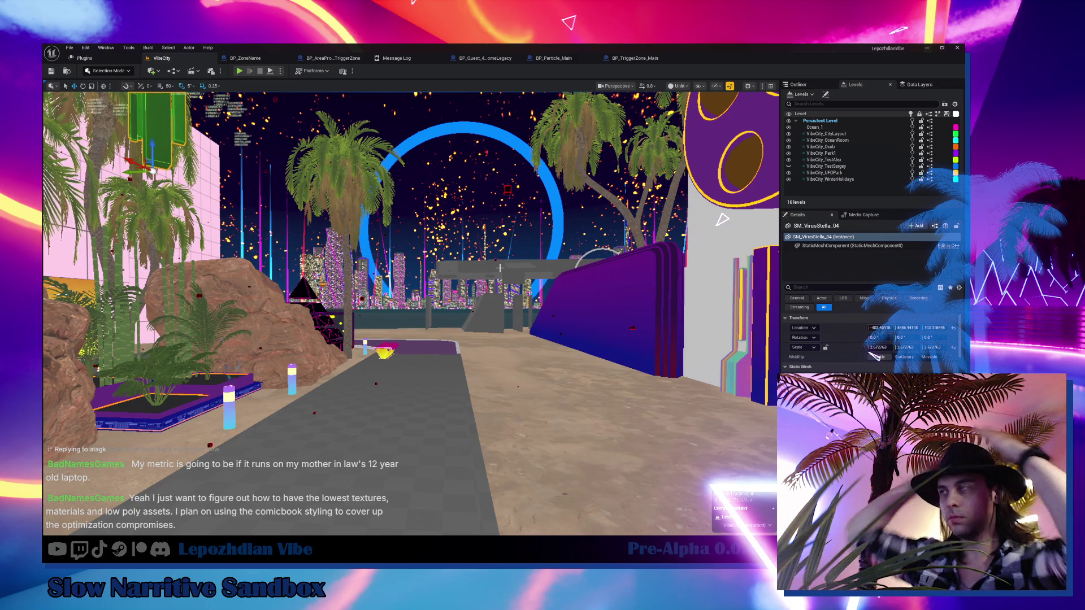
left_click(677, 86)
left_click(694, 111)
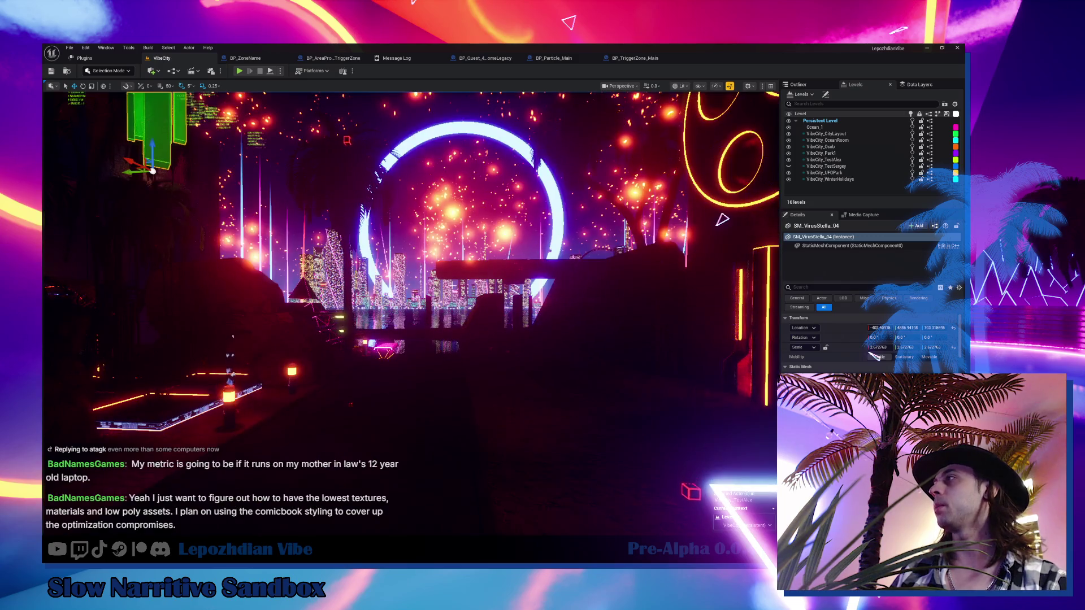
key("1")
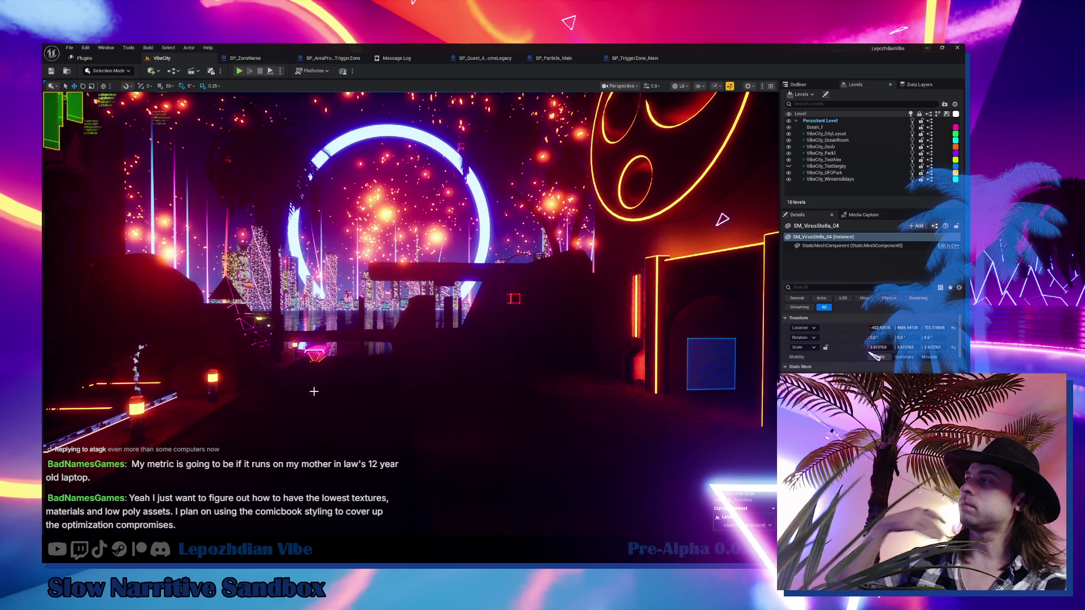
scroll(315, 391, "up", 2)
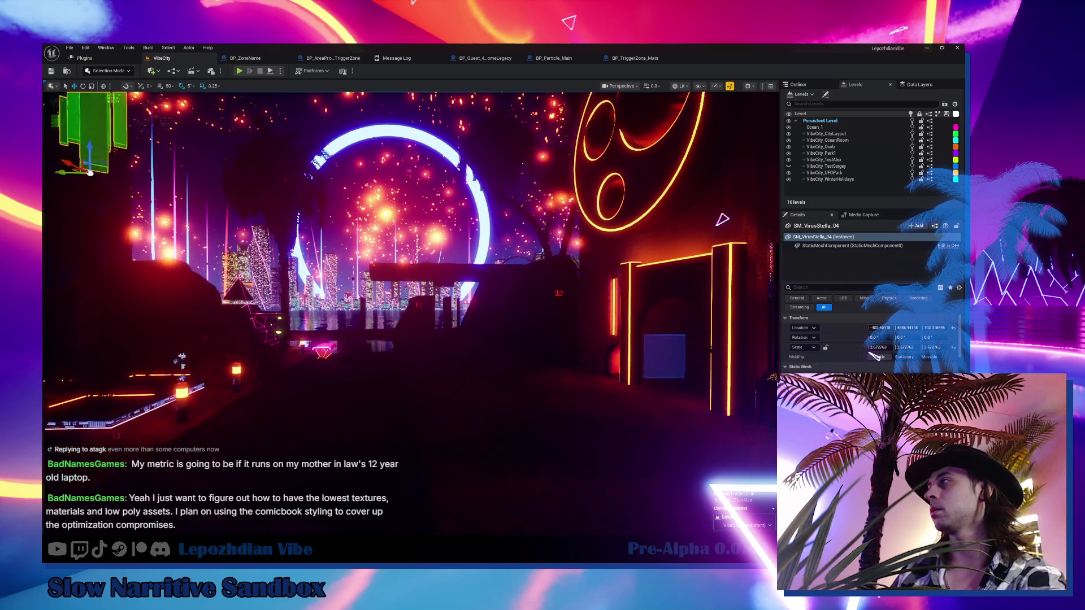
scroll(341, 424, "down", 3)
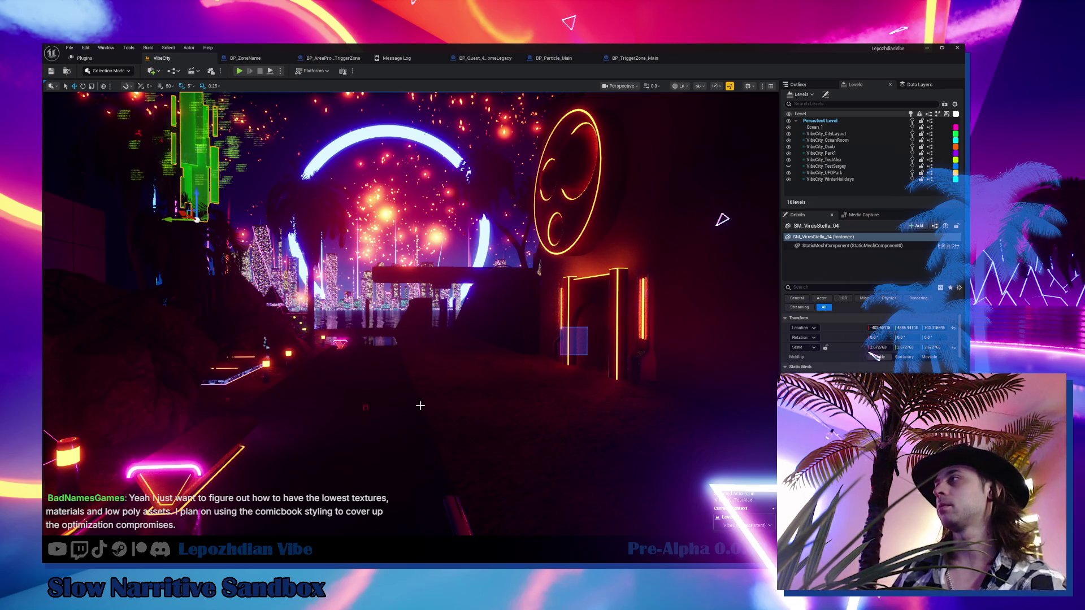
scroll(418, 406, "up", 5)
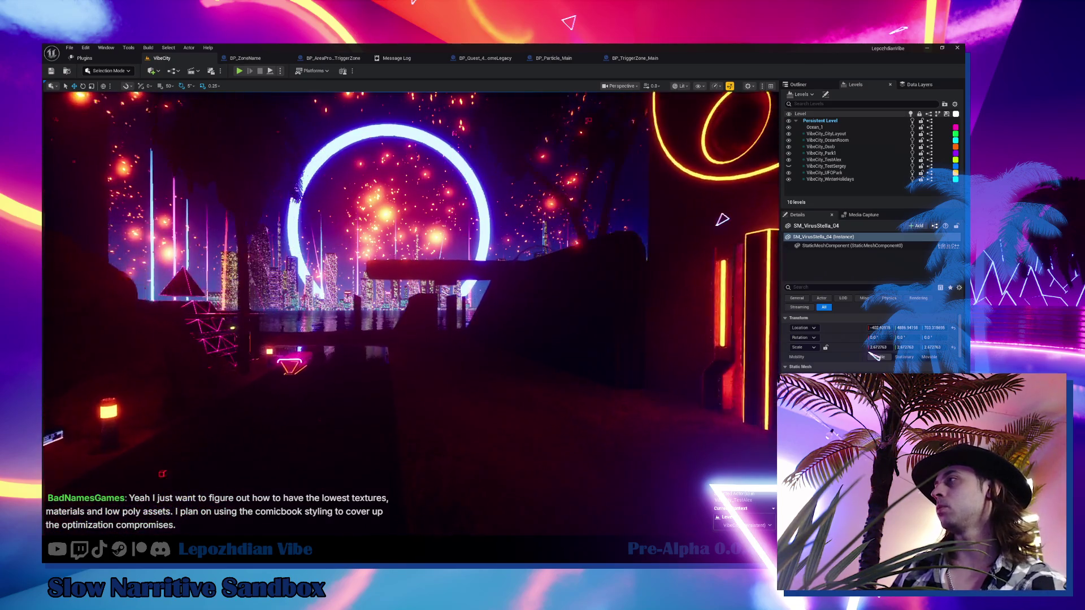
key("Up")
key("Up")
key("Up")
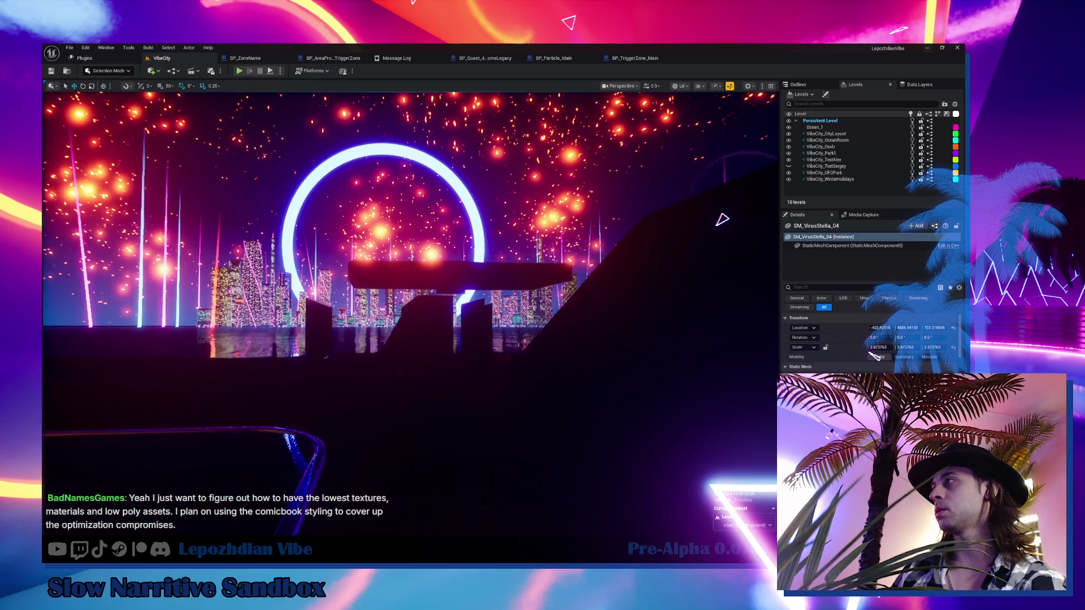
key("Up")
key("Up")
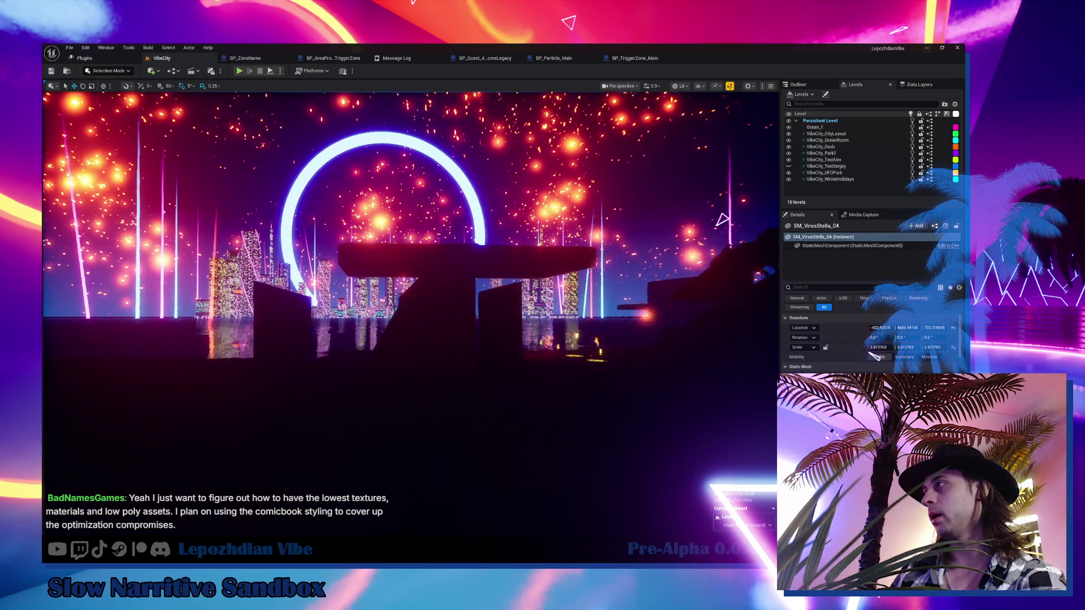
key("Up")
key("Up")
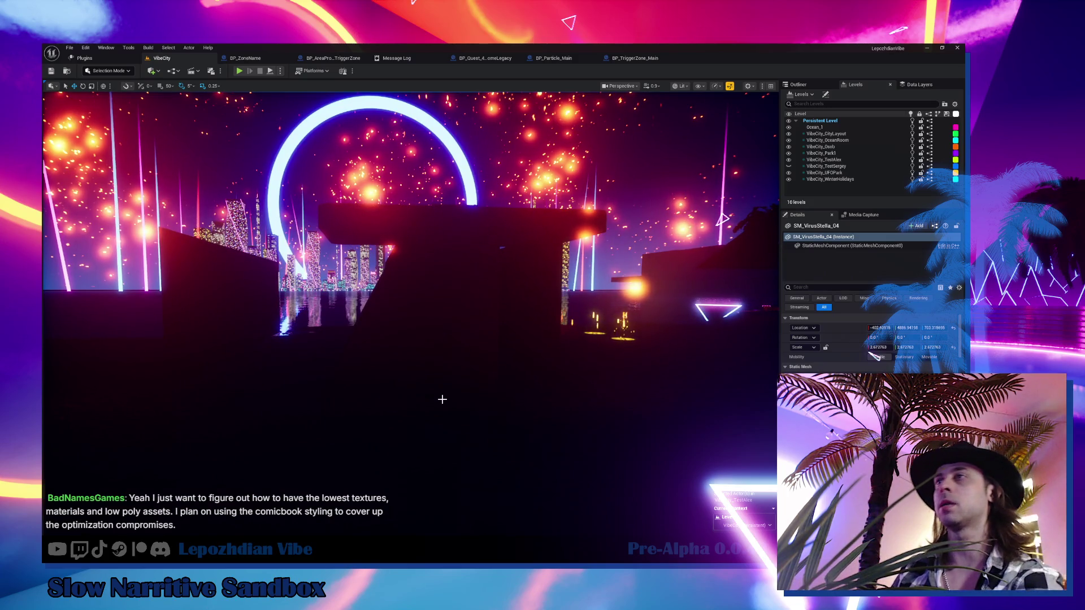
key("Up")
key("Up")
key("Up")
key("Up")
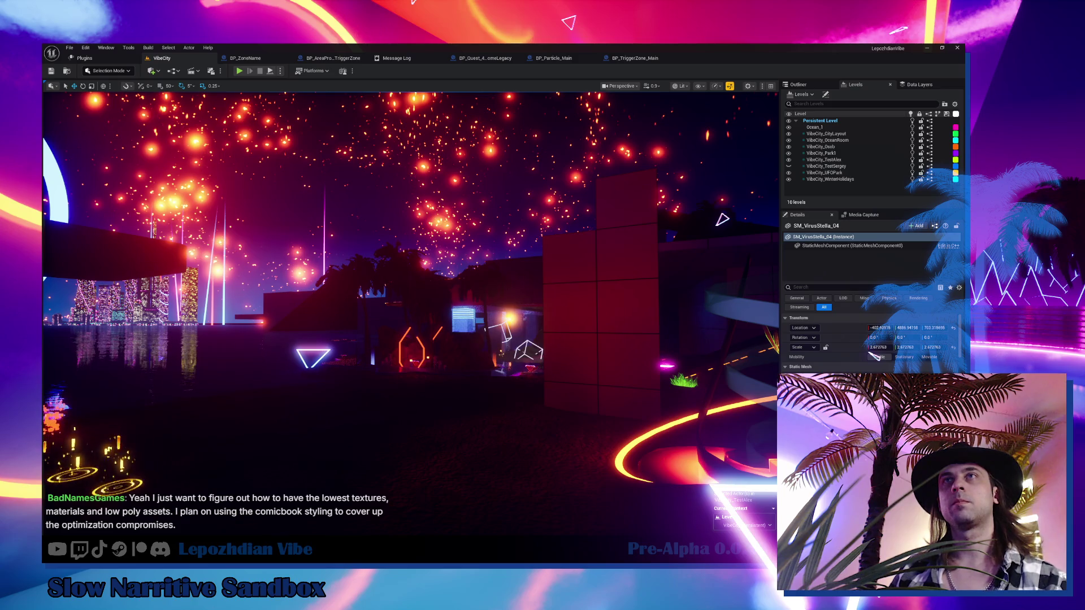
key("f")
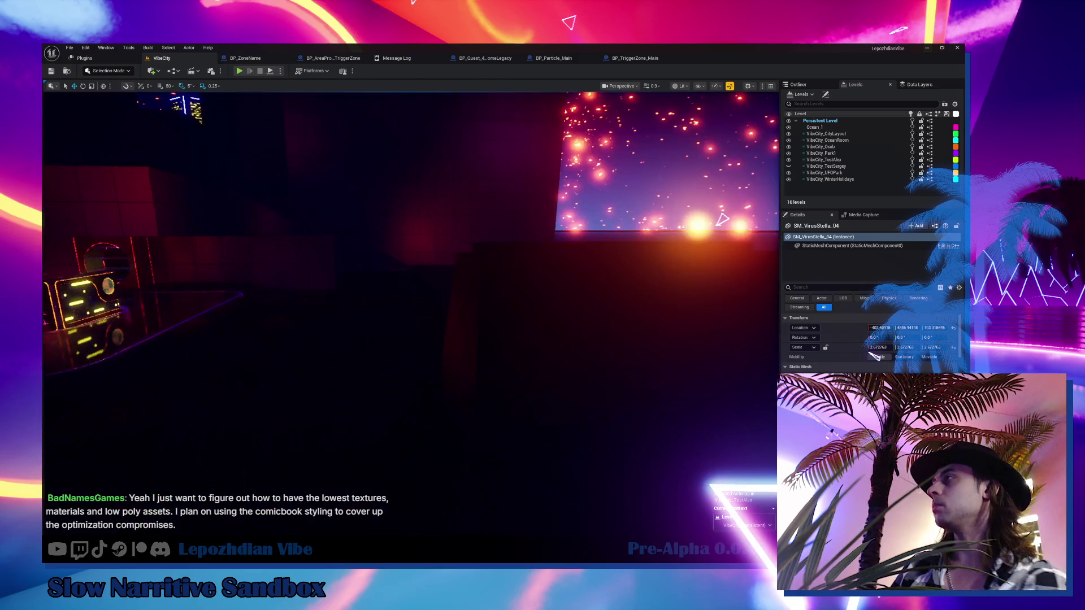
left_click_drag(395, 283, 339, 271)
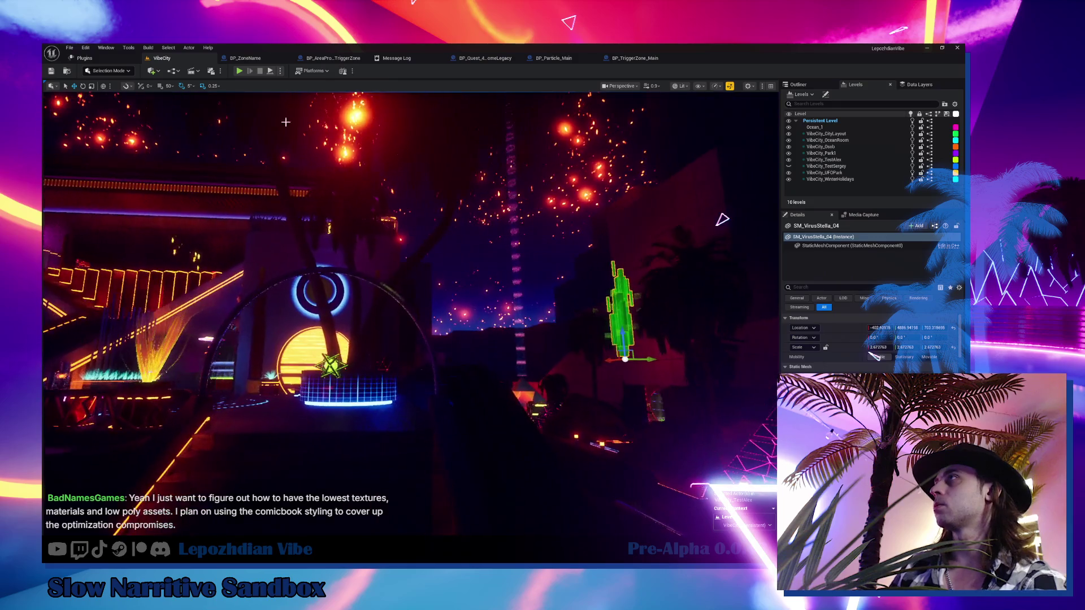
left_click(333, 58)
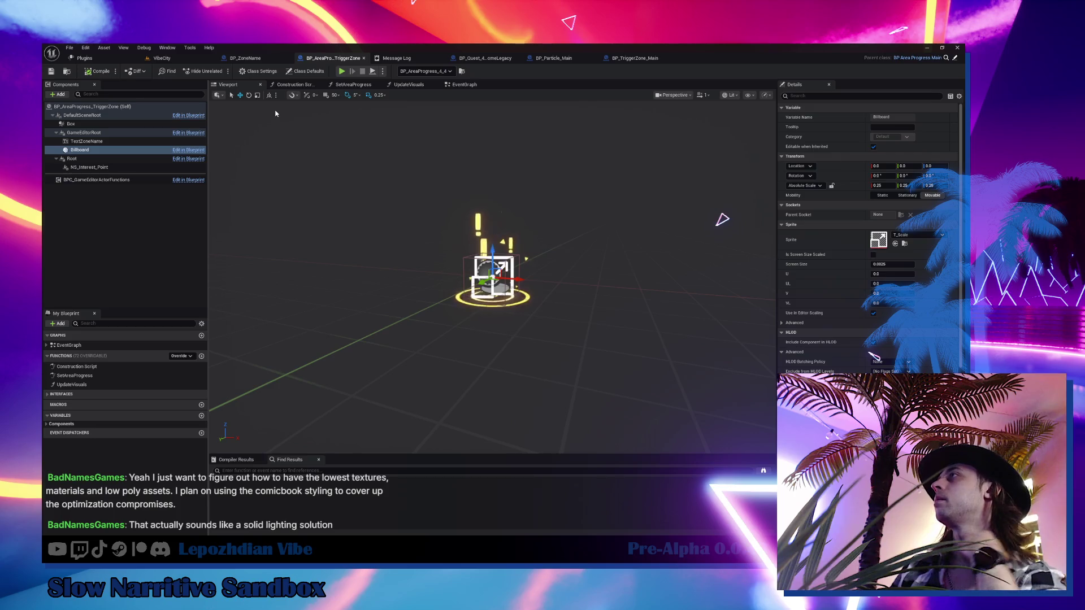
- In BP_AreaProgress_TriggerZone's event graph, select the Dummy Collision for Editor nodes after BeginPlay
left_click(465, 84)
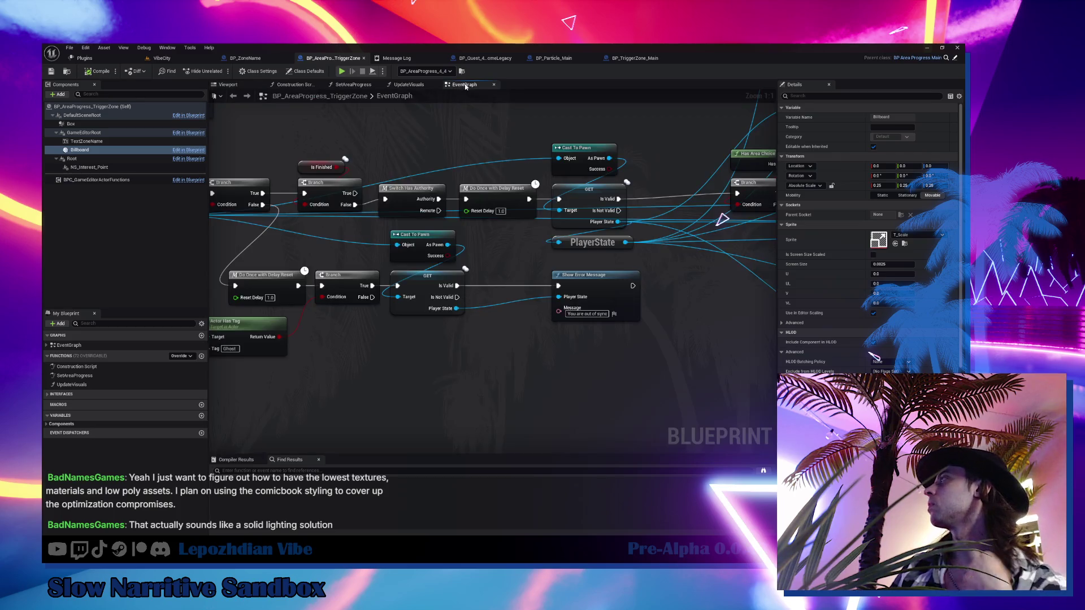
left_click_drag(611, 212, 465, 381)
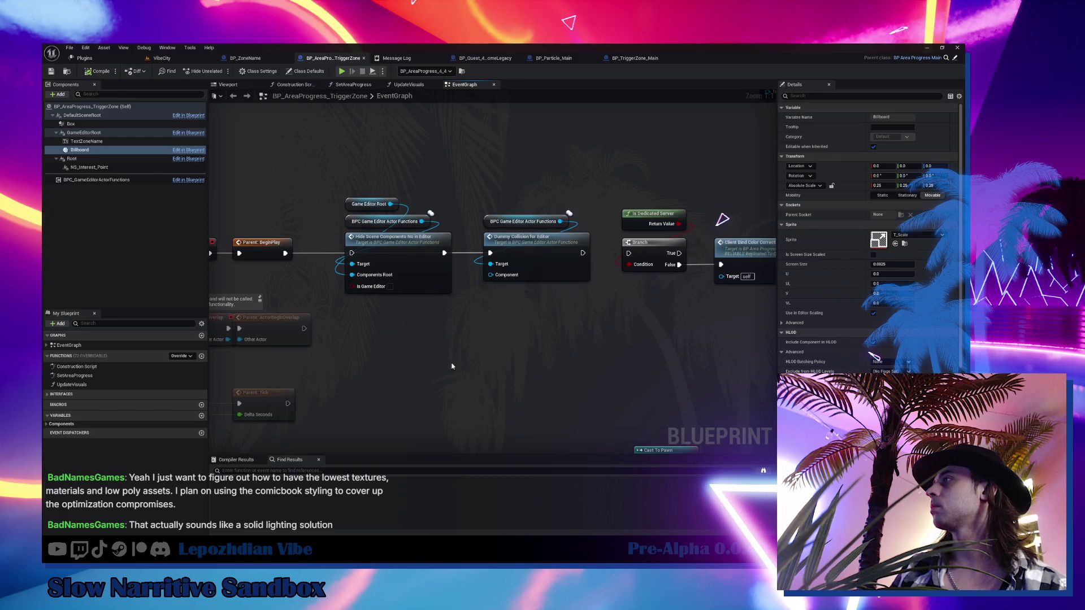
left_click(536, 232)
mouse_move(588, 327)
left_mouse_down()
mouse_move(347, 338)
mouse_move(731, 318)
left_mouse_up()
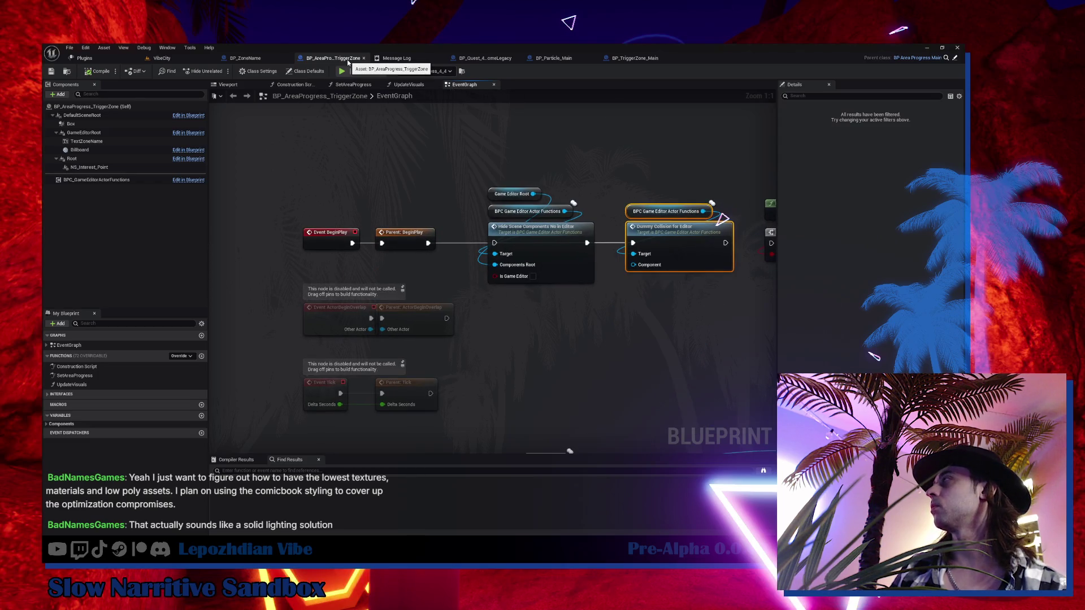
left_click(229, 84)
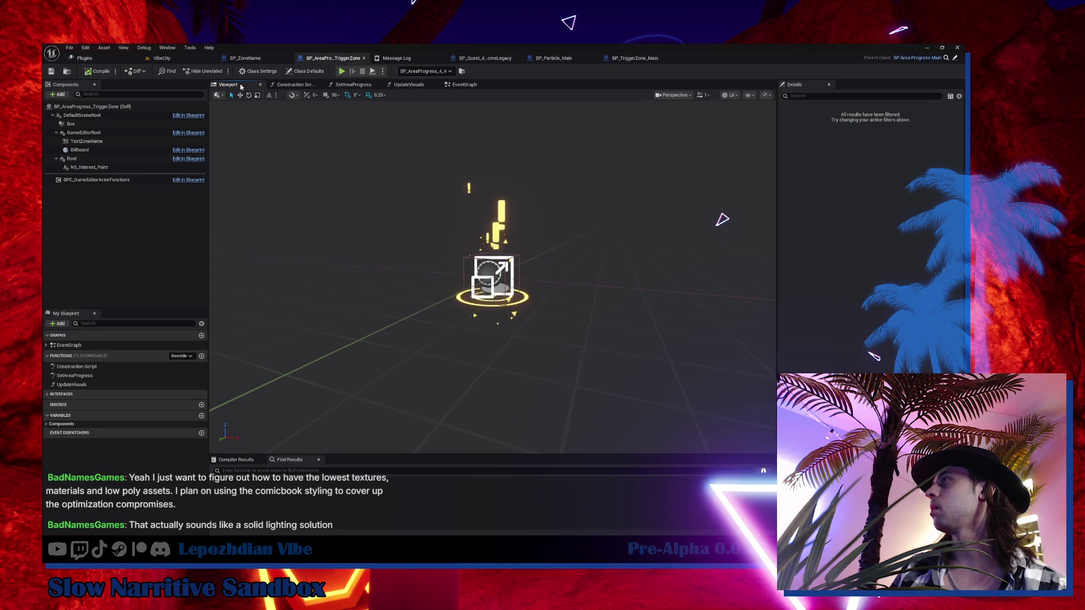
left_click(465, 84)
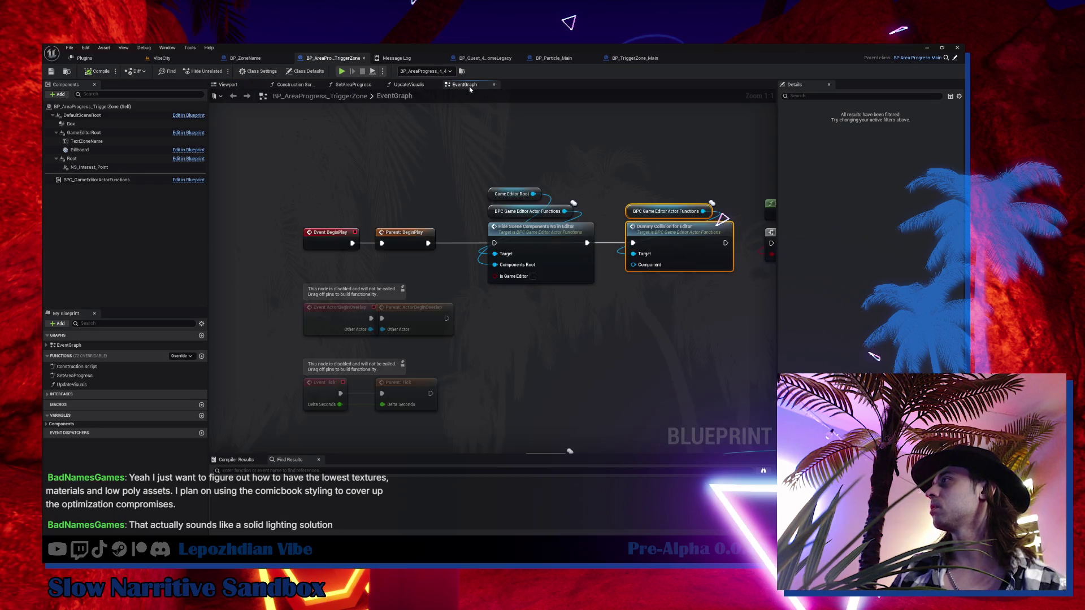
- Rearrange the editor-helper nodes, delete them, then restore them with undo
left_click(539, 303)
mouse_move(541, 308)
left_mouse_down()
mouse_move(552, 358)
mouse_move(518, 325)
left_mouse_up()
mouse_move(664, 251)
left_mouse_down()
mouse_move(667, 316)
mouse_move(659, 257)
left_mouse_up()
mouse_move(545, 185)
left_mouse_down()
mouse_move(653, 326)
mouse_move(553, 297)
left_mouse_up()
key("Delete")
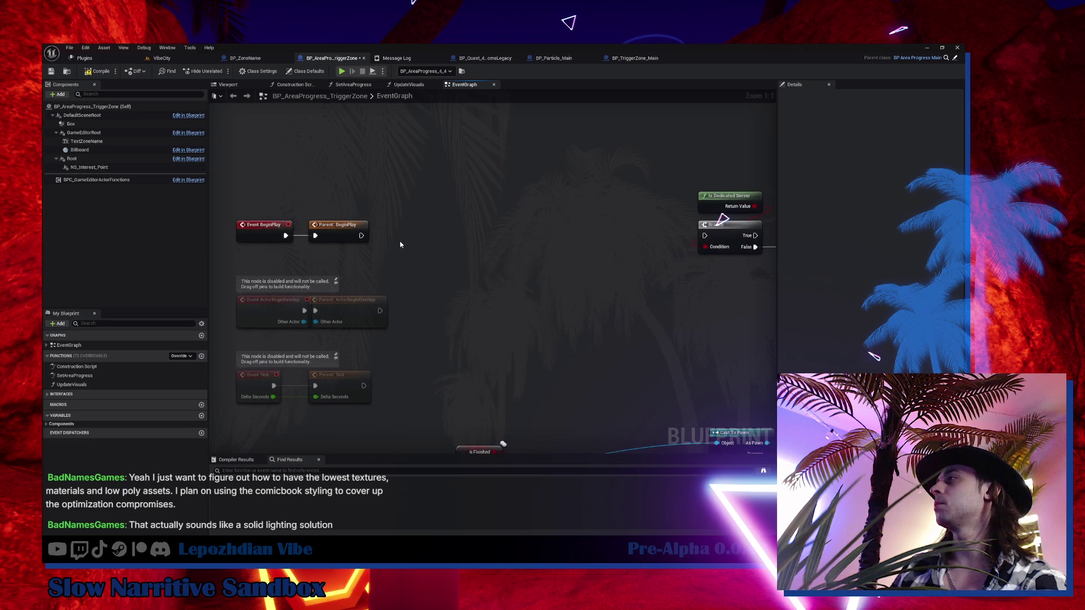
key("ctrl+v")
mouse_move(582, 348)
left_mouse_down()
mouse_move(305, 474)
mouse_move(271, 368)
mouse_move(199, 507)
mouse_move(481, 544)
left_mouse_up()
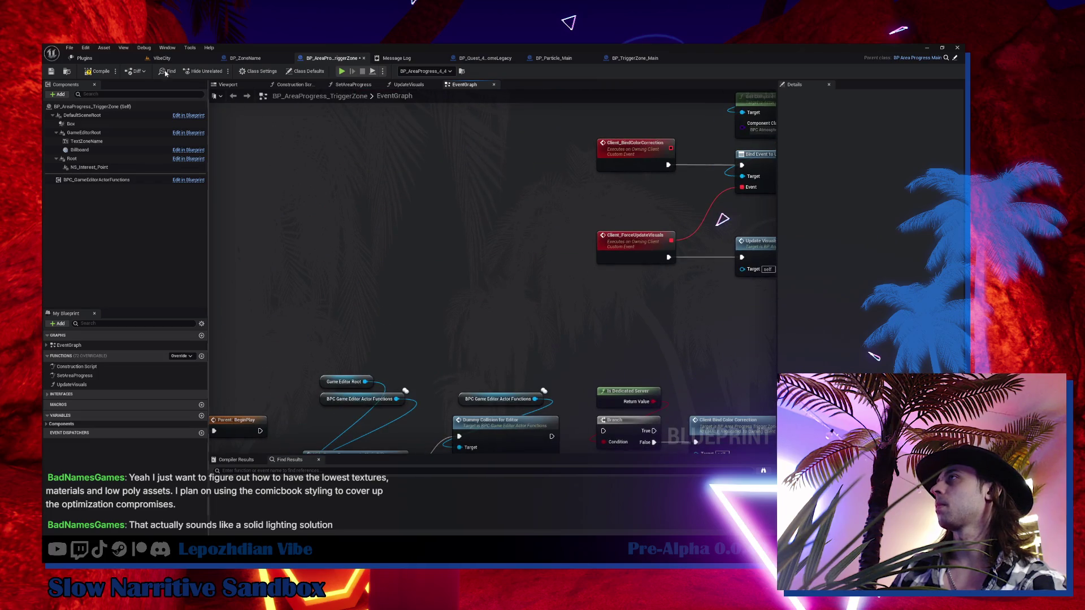
left_click(657, 59)
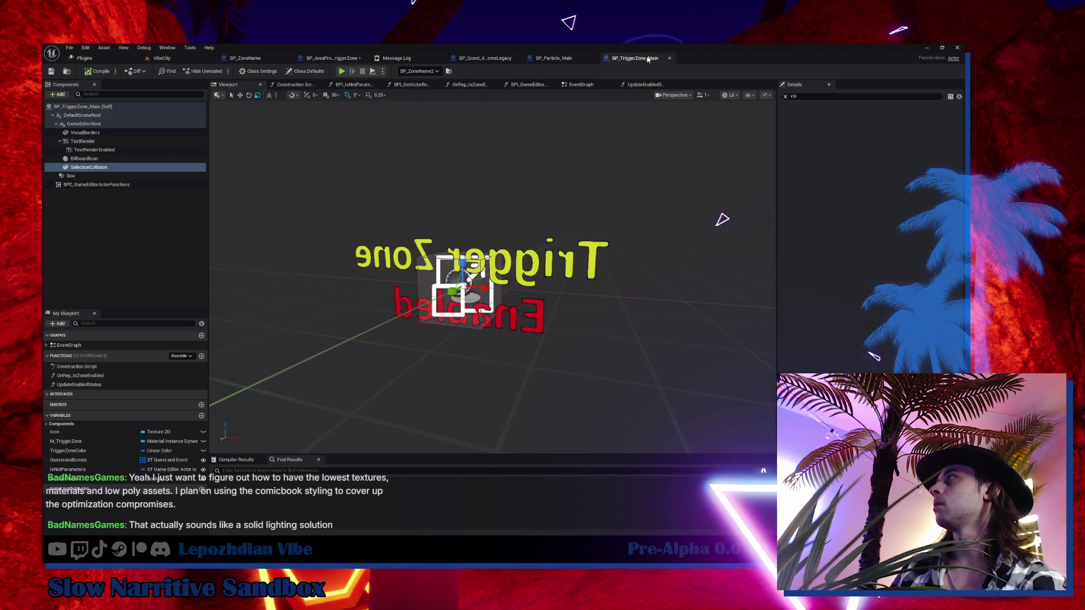
- Delete the three Hide Scene Components nodes from BP_TriggerZone_Main's EventGraph and compile the blueprint
left_click(580, 85)
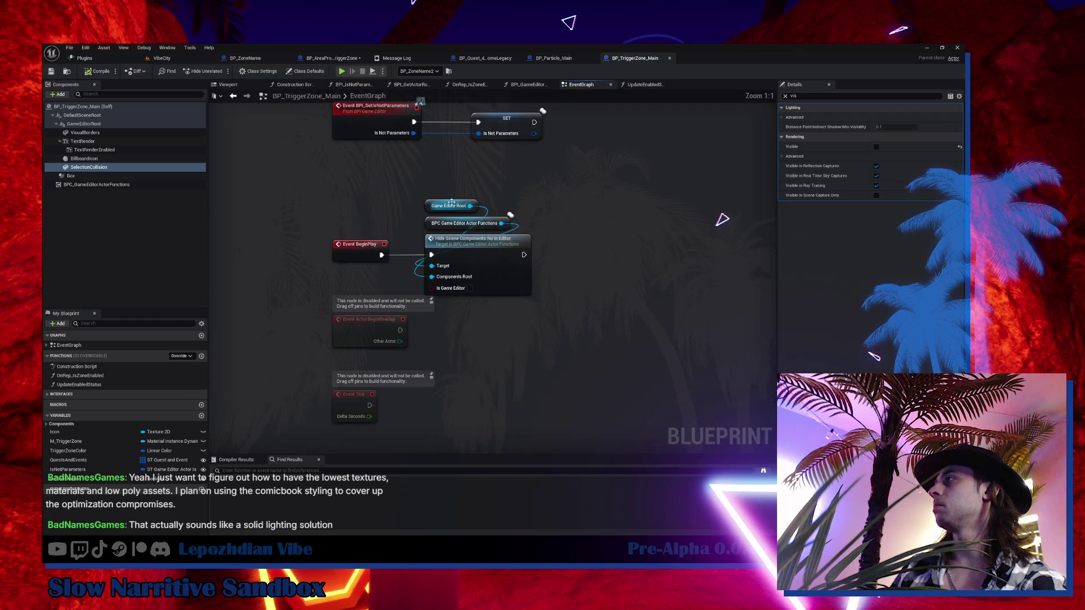
left_click_drag(426, 188, 497, 288)
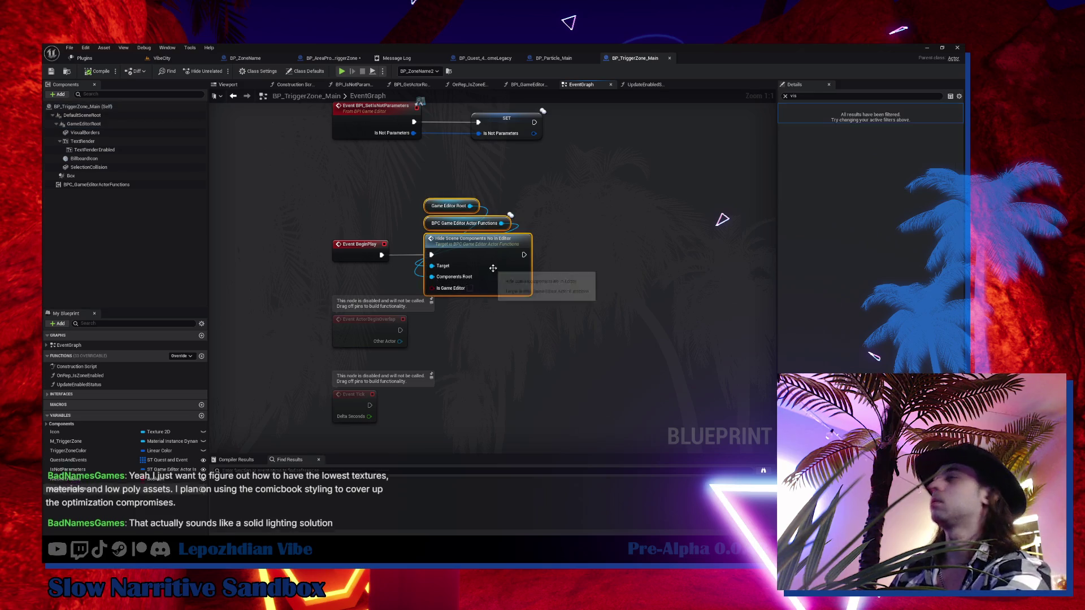
key("Delete")
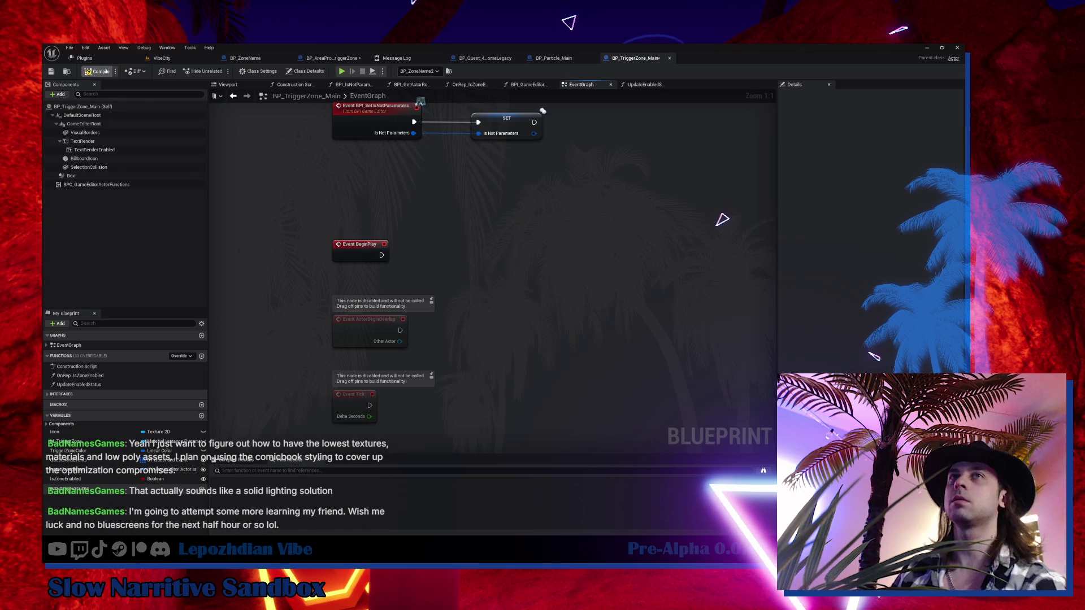
left_click(98, 72)
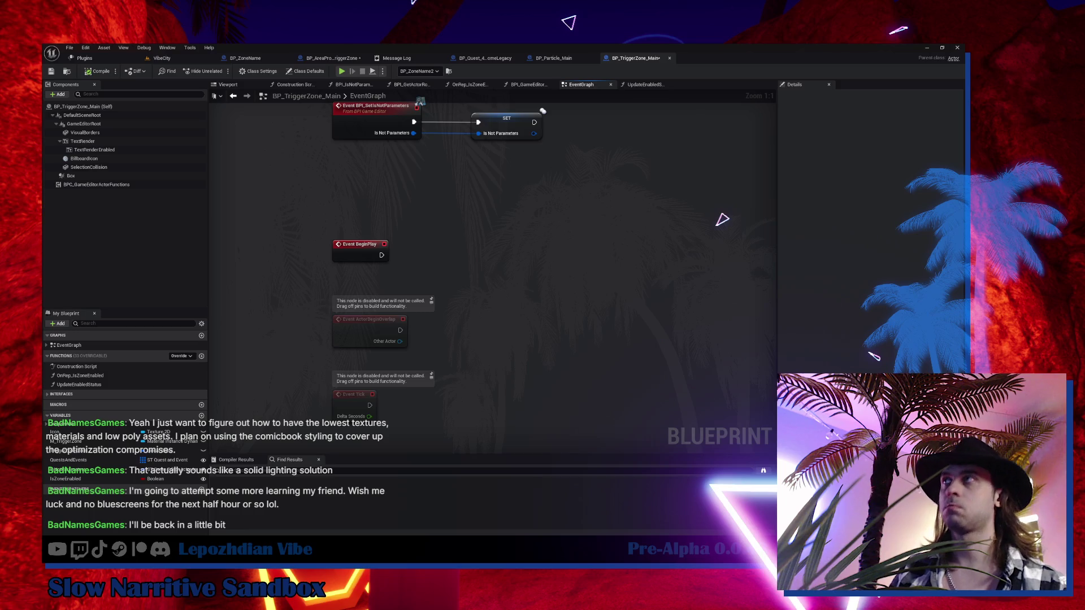
left_click(164, 59)
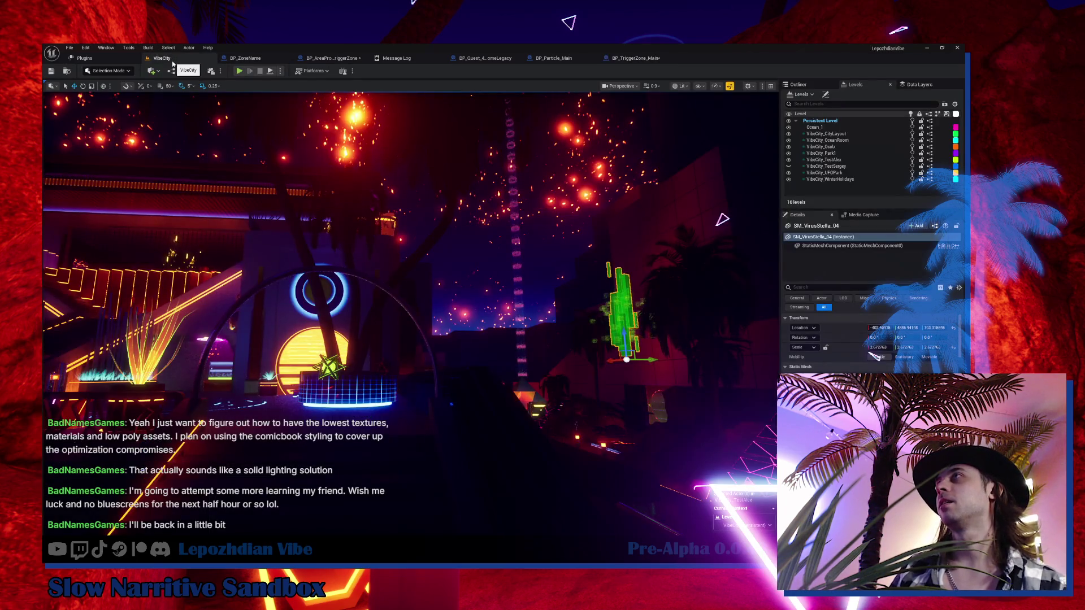
- Move the VibeCity tab to the first position and save every modified asset with File > Save All
left_click_drag(169, 62, 90, 59)
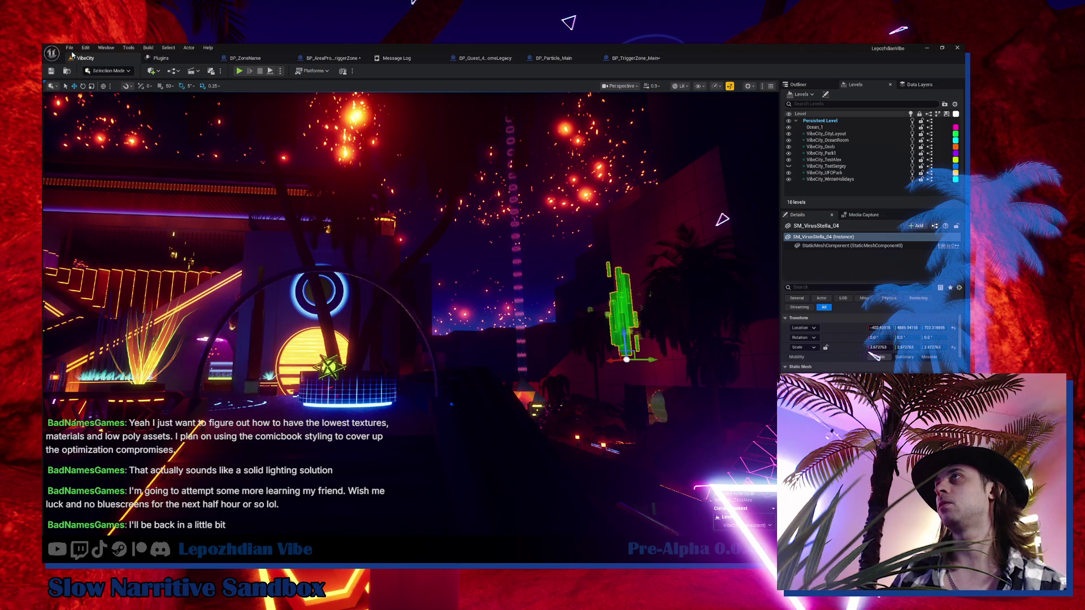
left_click(70, 50)
left_click(111, 145)
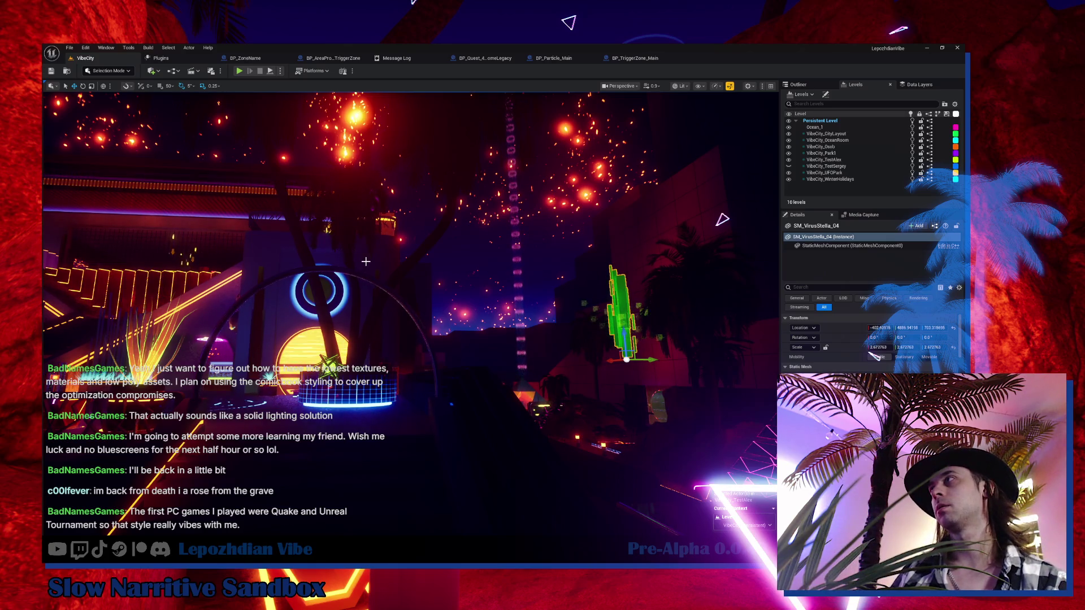
key("Left")
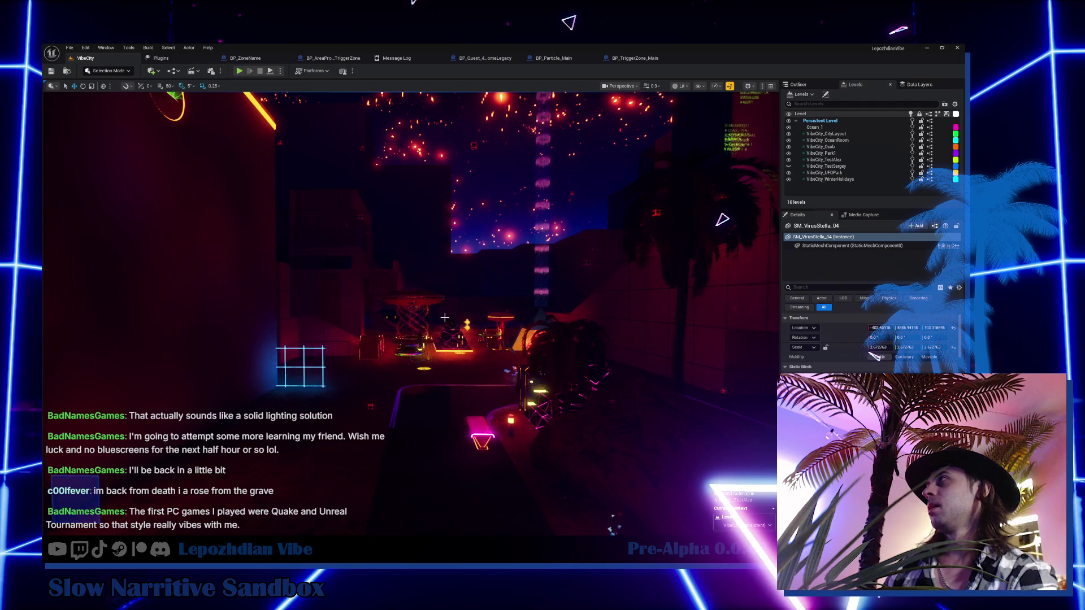
- Switch to the BP_TriggerZone_Main blueprint editor
left_click(635, 60)
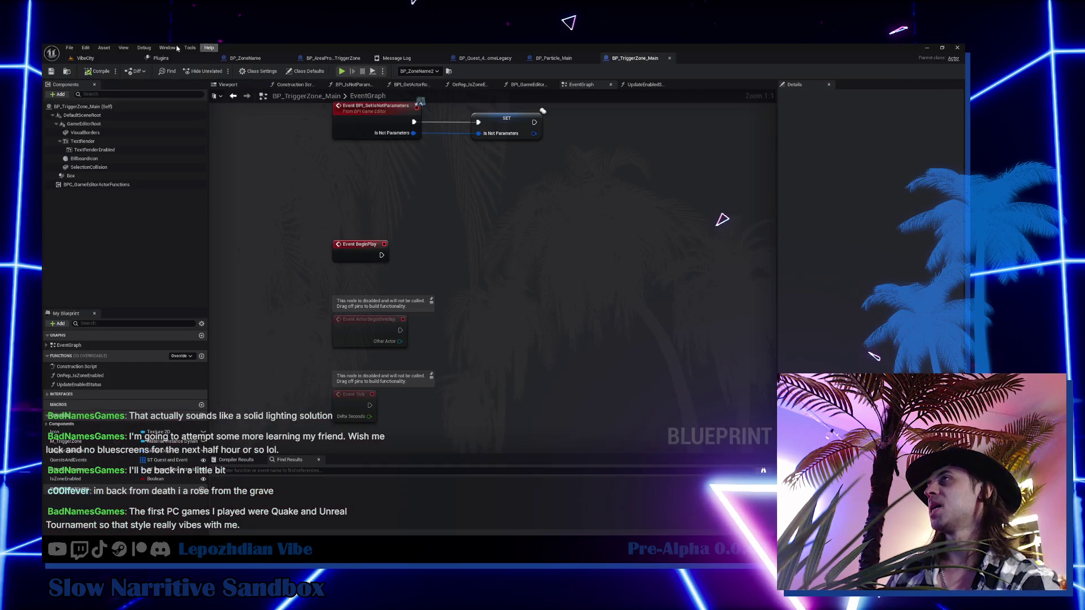
- Playtest the VibeCity level in the editor, then stop the session
left_click(104, 60)
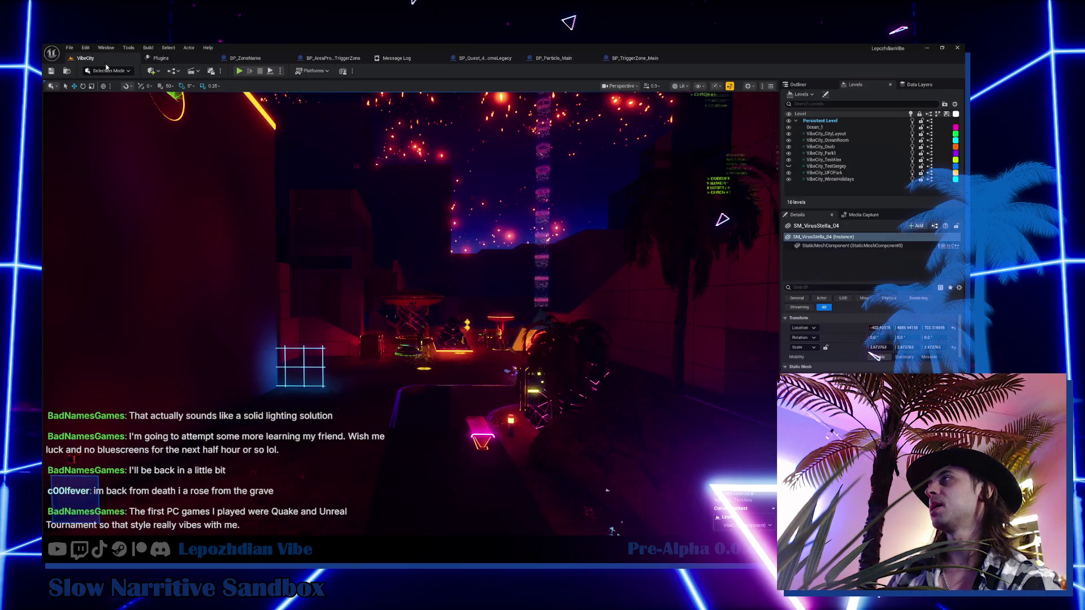
left_click(240, 70)
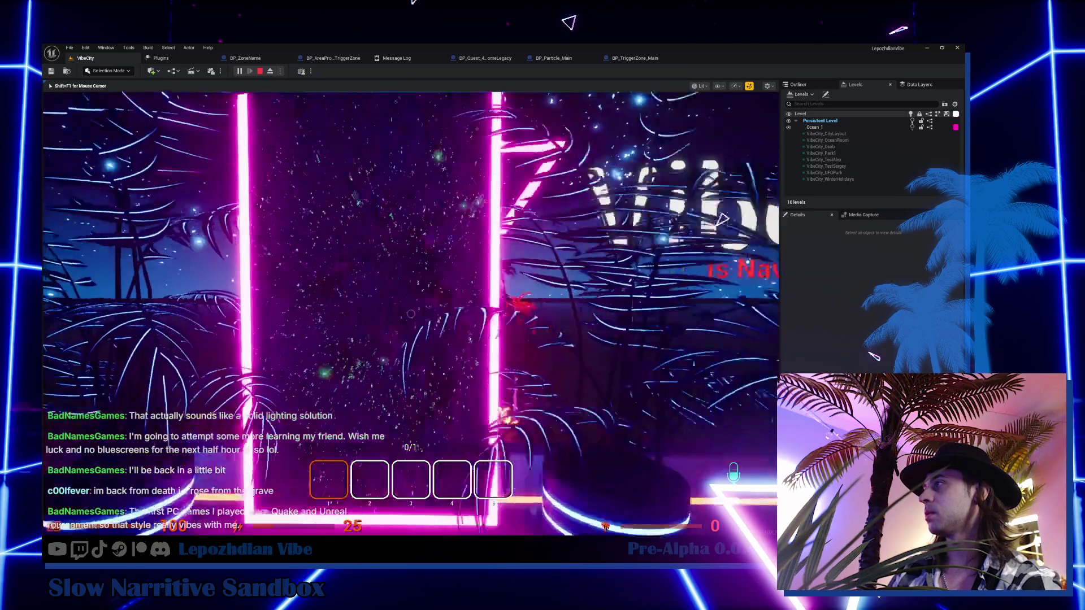
key("Escape")
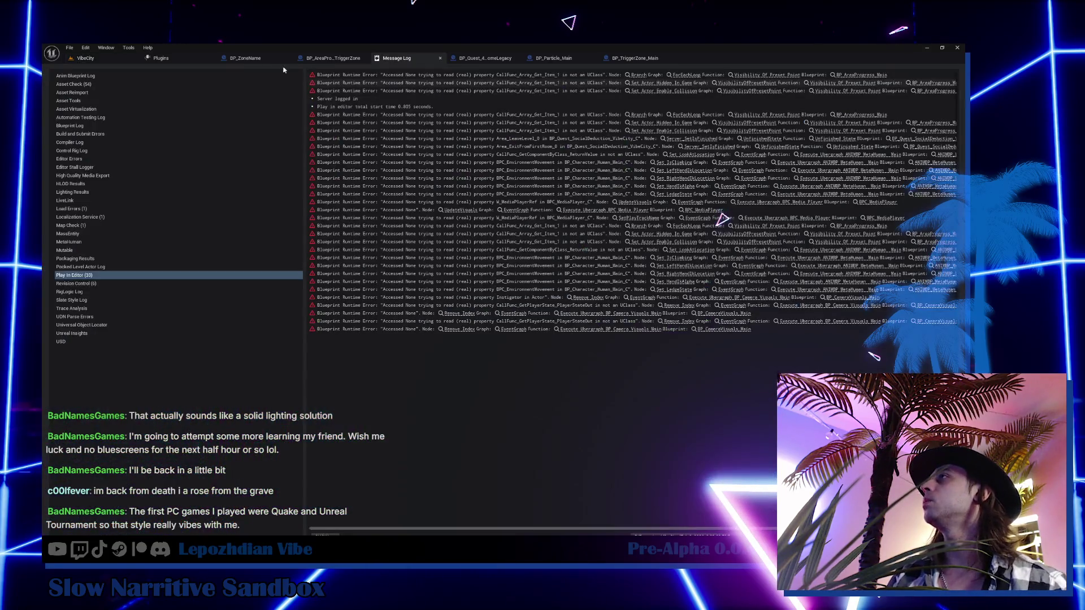
- In BP_TriggerZone_Main, expand Interfaces > Root Components and open the BPI_GetActorRoots function
left_click(635, 59)
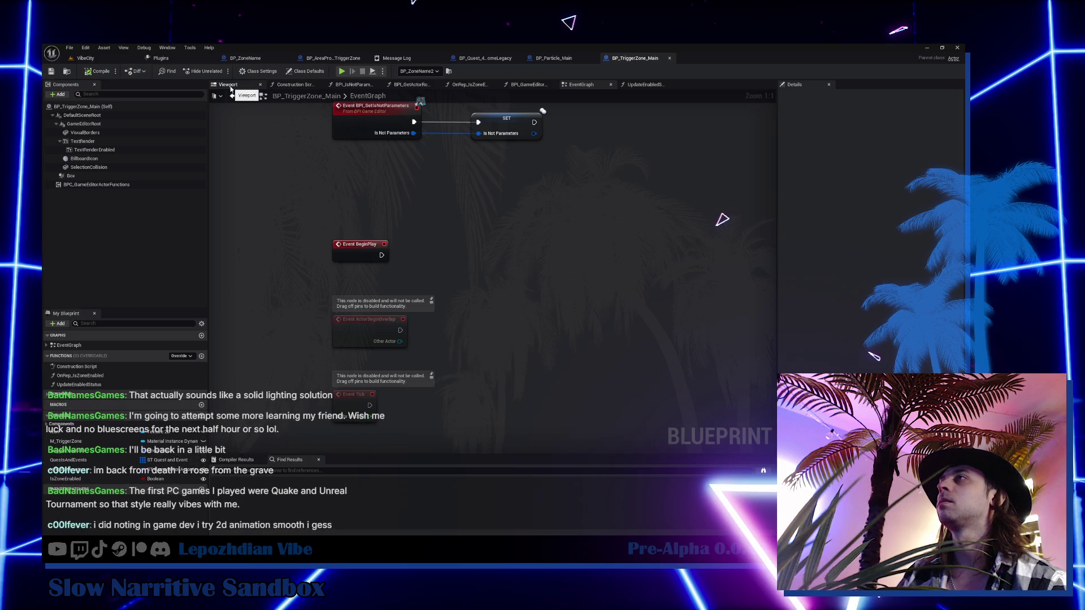
left_click(47, 395)
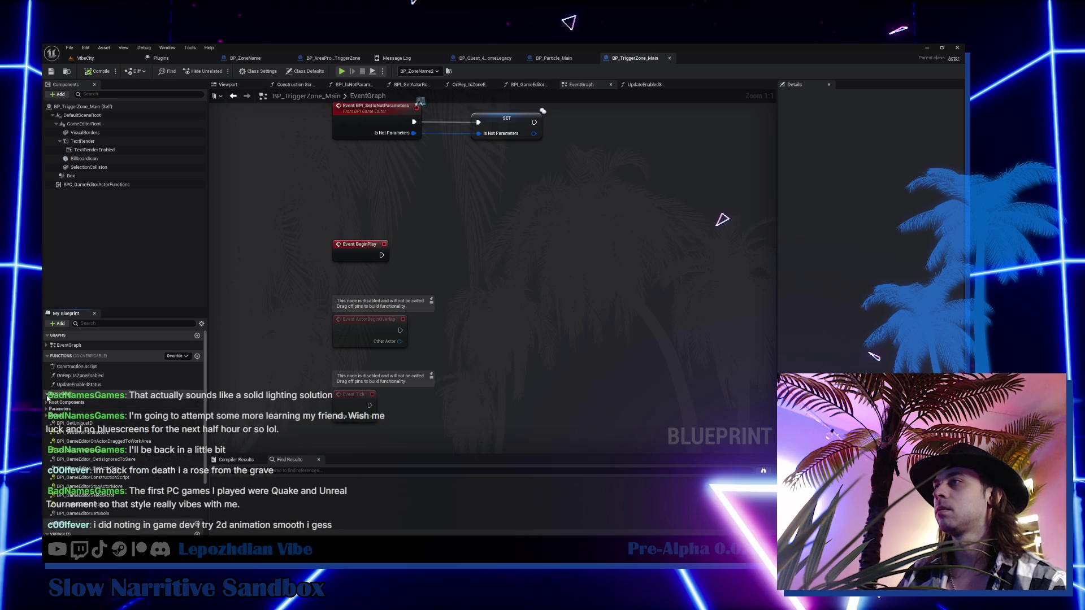
left_click(48, 402)
left_click(90, 411)
double_click(91, 412)
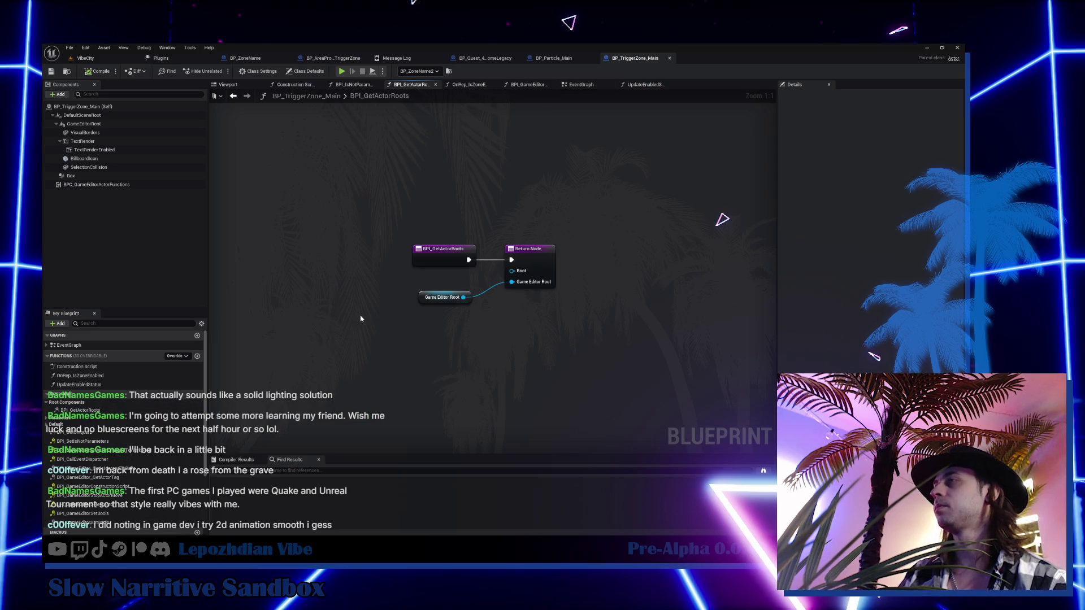
- Toggle GameEditorRoot, show VisualBorders' full unfiltered properties, then return to the EventGraph and VibeCity
left_click(57, 124)
left_click(56, 125)
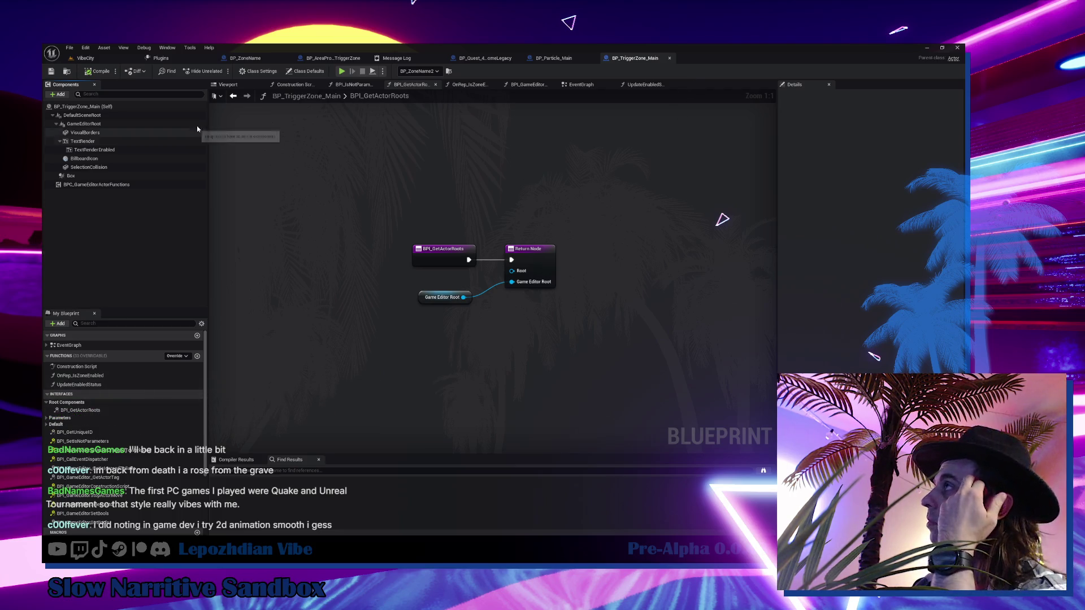
left_click(146, 134)
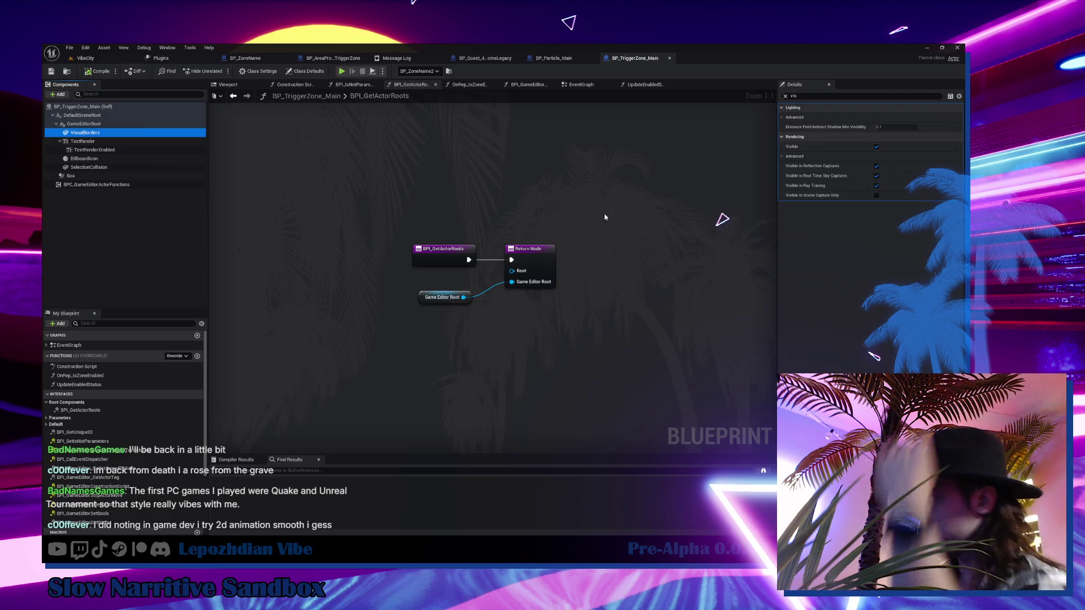
left_click(785, 96)
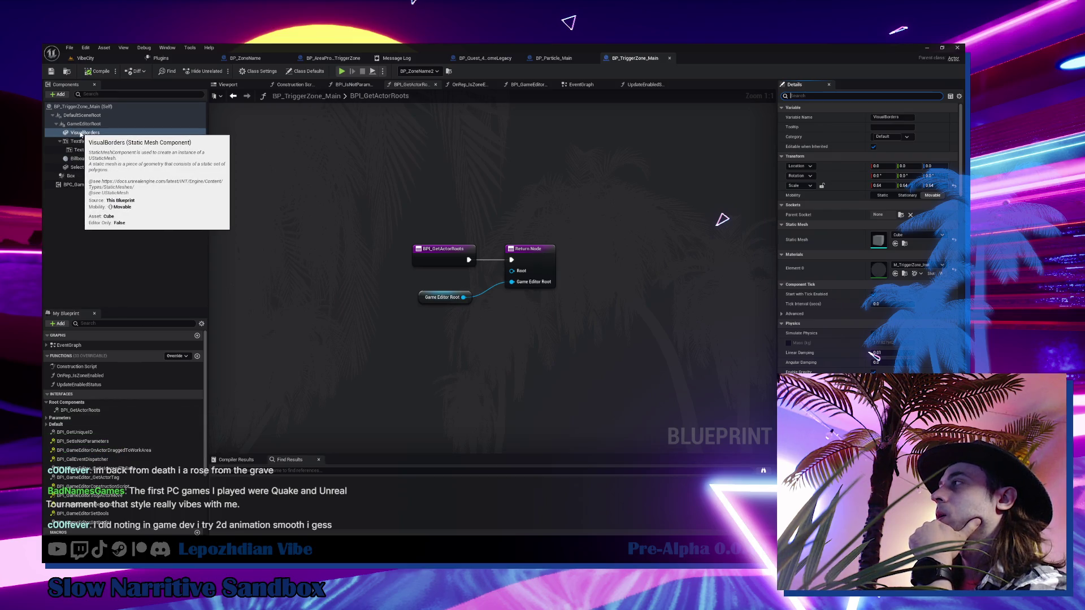
left_click(585, 85)
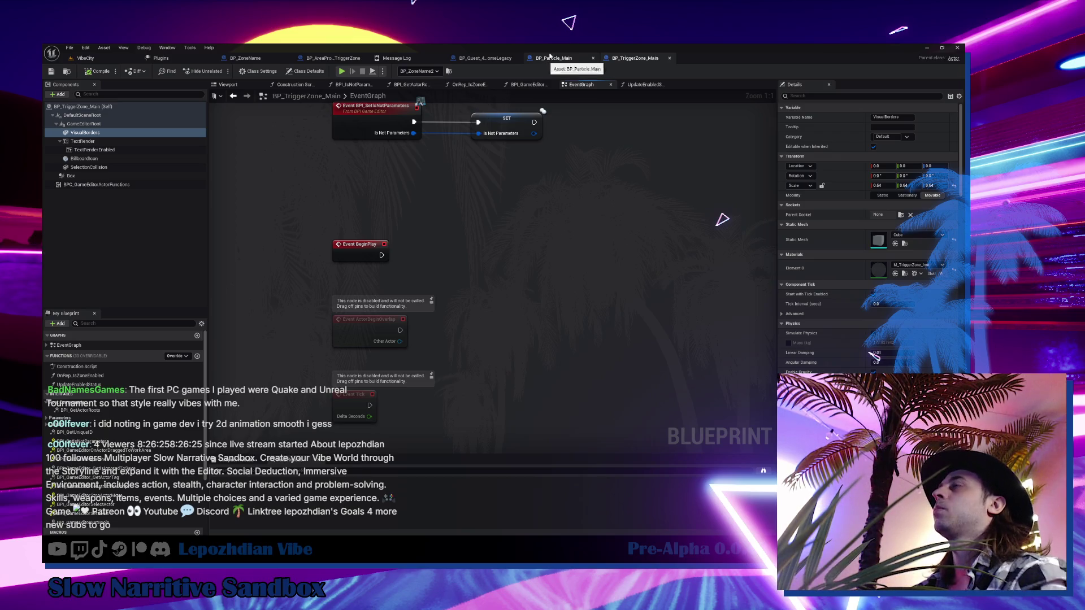
left_click(84, 58)
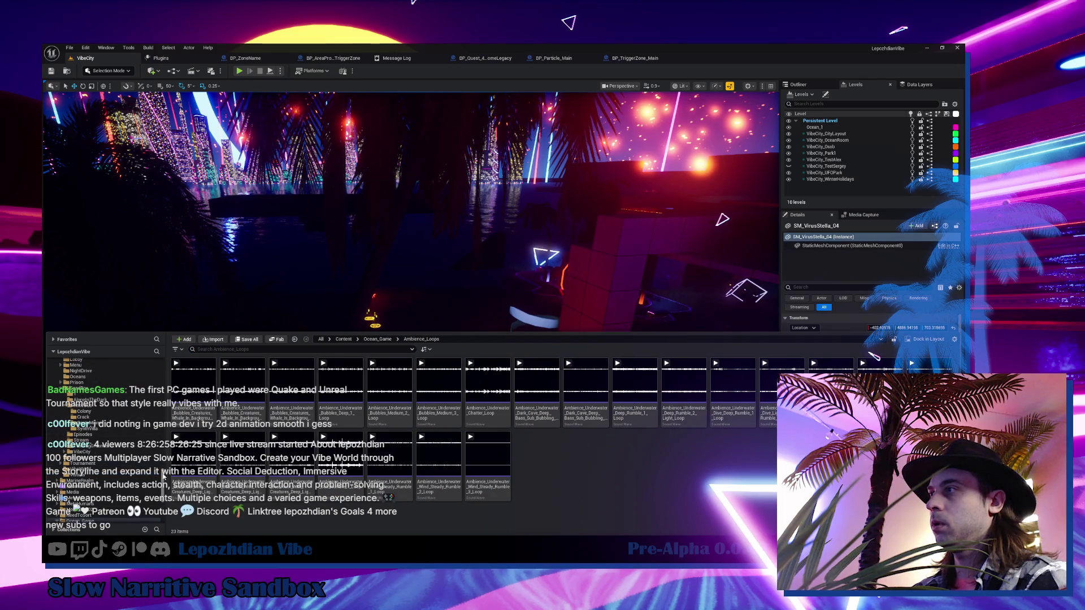
- Search the Content folder for 'item main' and open the BP_Item_Main blueprint
scroll(162, 477, "up", 5)
left_click(70, 368)
left_click(230, 349)
type("item main")
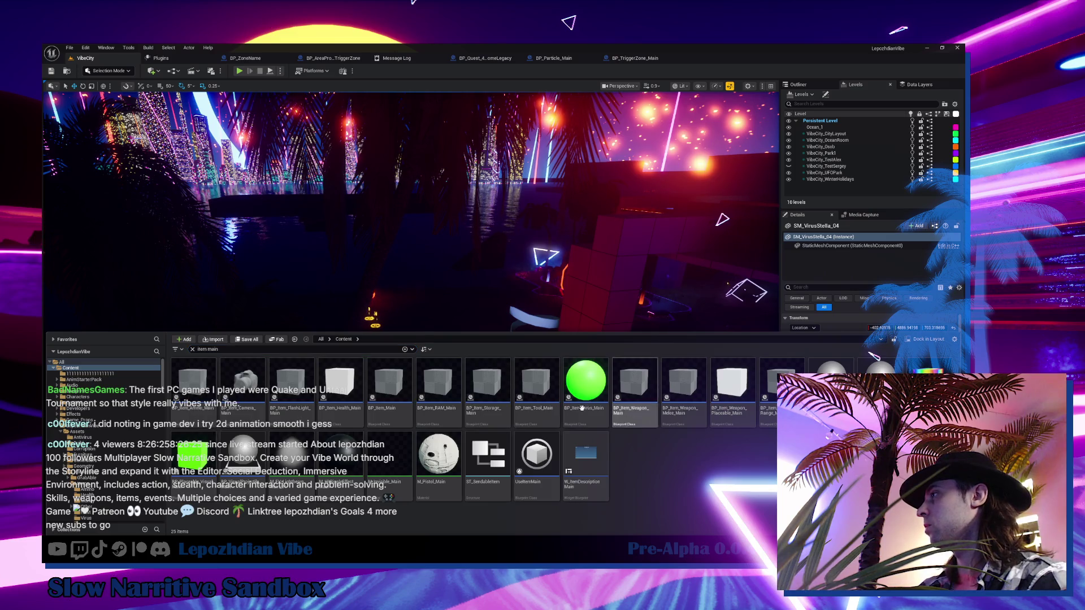
left_click(387, 391)
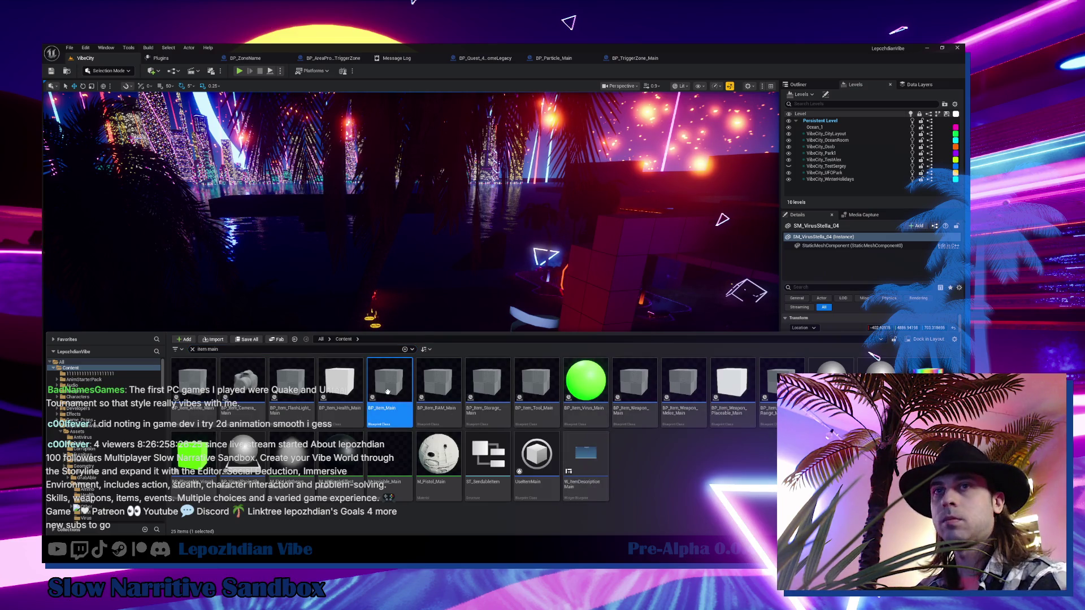
double_click(389, 395)
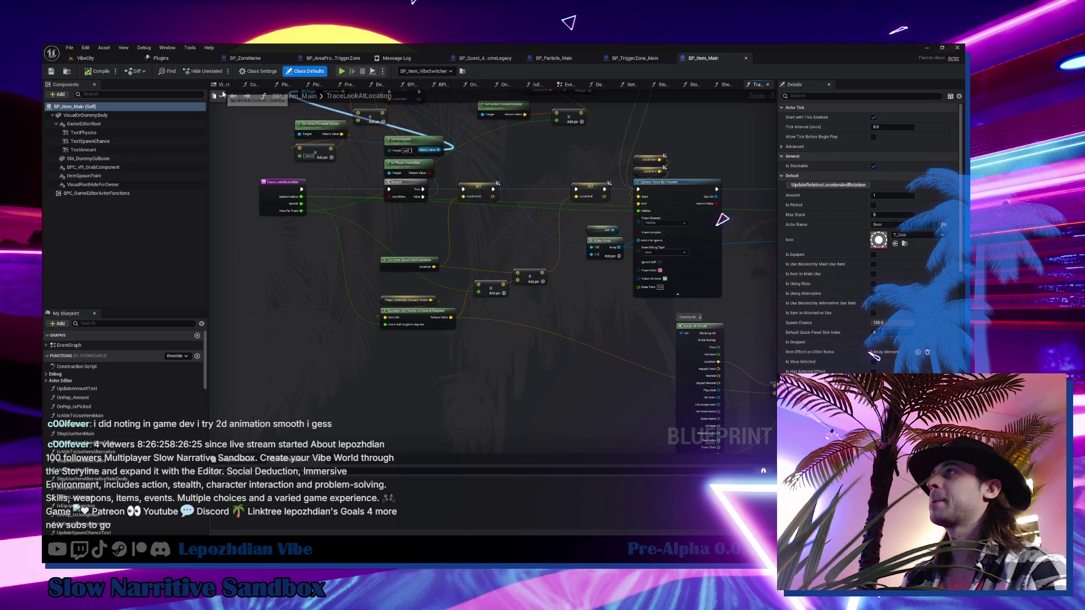
- Inspect BP_Item_Main's GameEditorRoot component and filter its Details by 'tag'
left_click(84, 124)
left_click(56, 124)
left_click(224, 84)
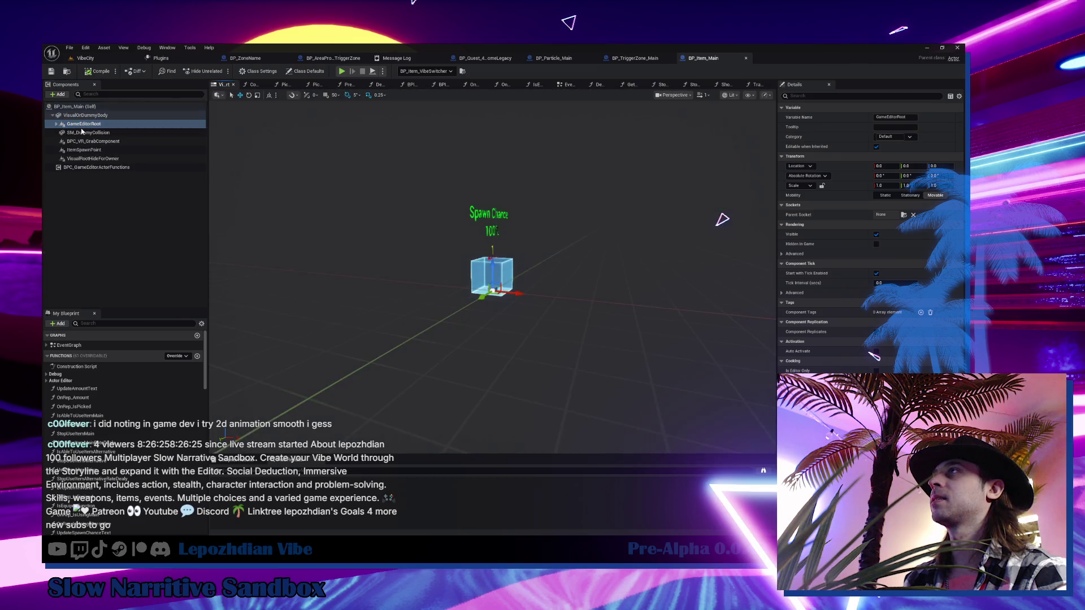
left_click(56, 124)
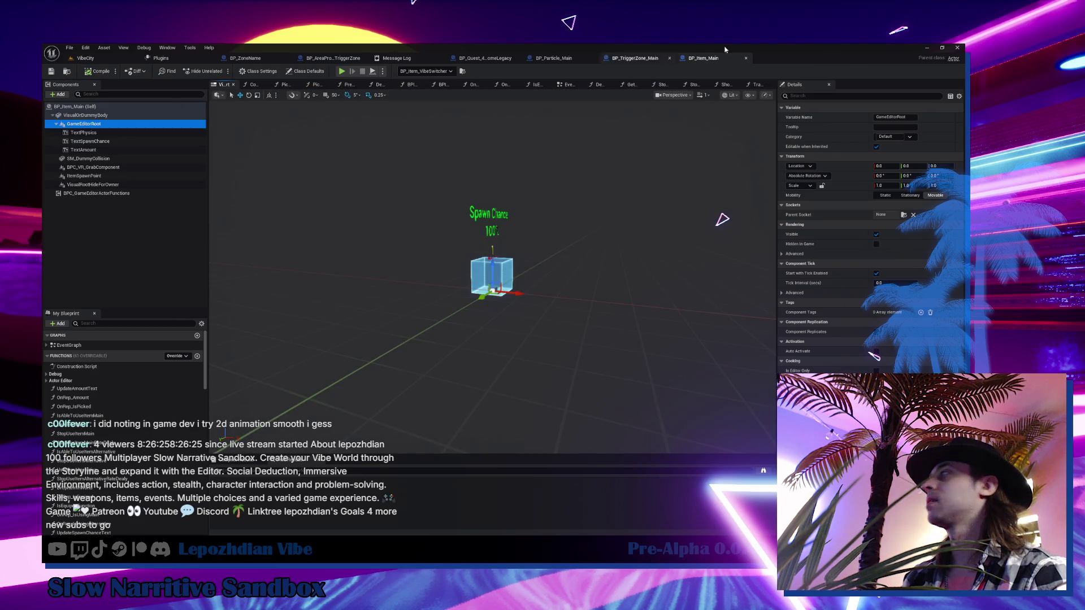
left_click(809, 97)
type("tag")
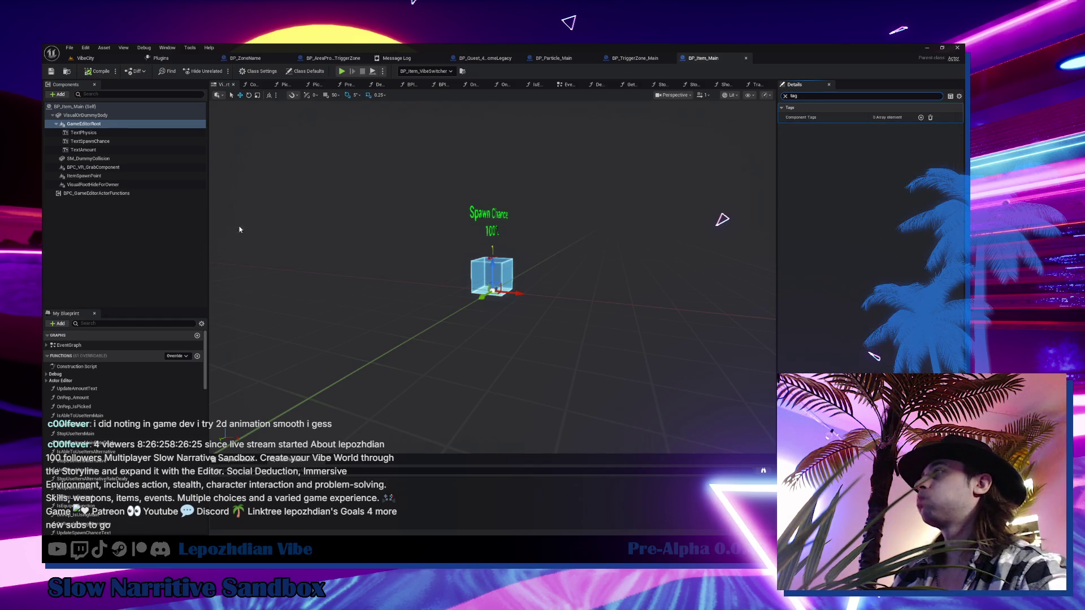
left_click(48, 383)
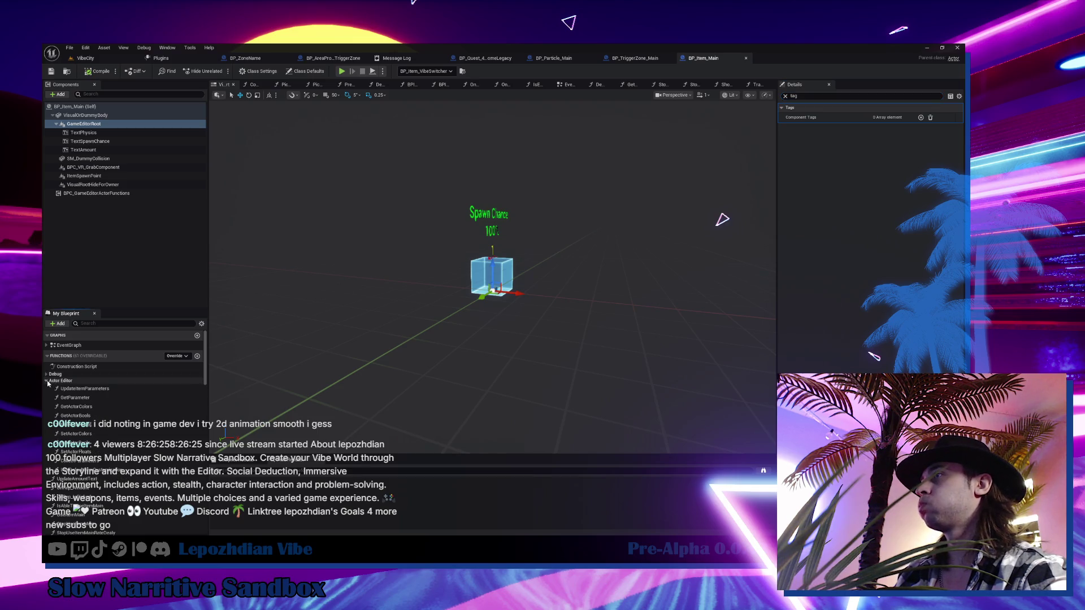
scroll(47, 383, "down", 15)
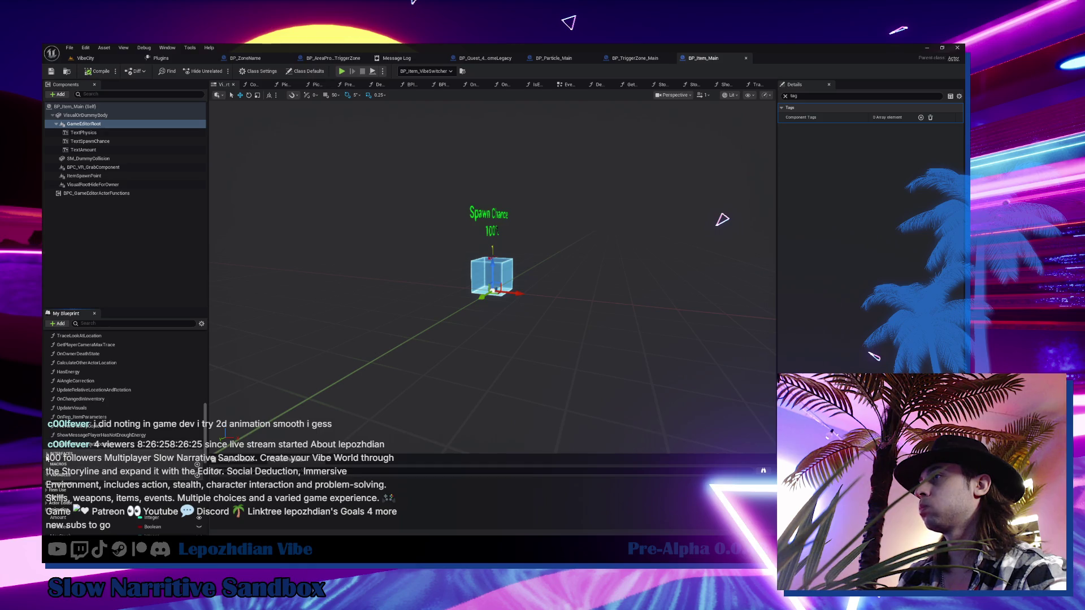
- Open the BPI_GetActorRoots function graph, nudge the Visual Root Hide for Owner node, and select SM_DummyCollision
left_click(48, 465)
double_click(85, 478)
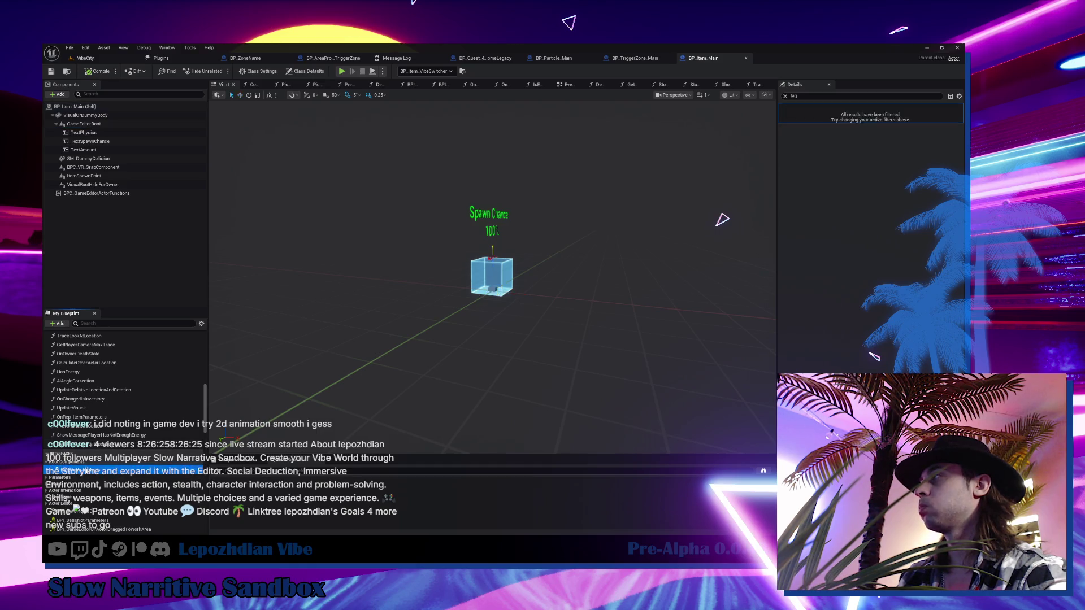
left_click_drag(445, 294, 435, 290)
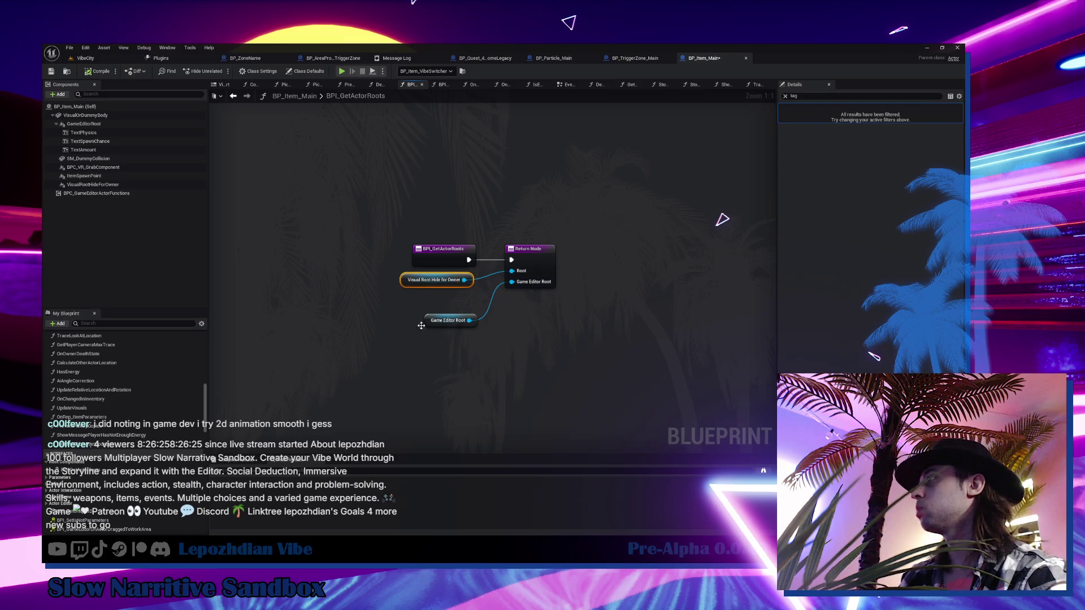
left_click(424, 316)
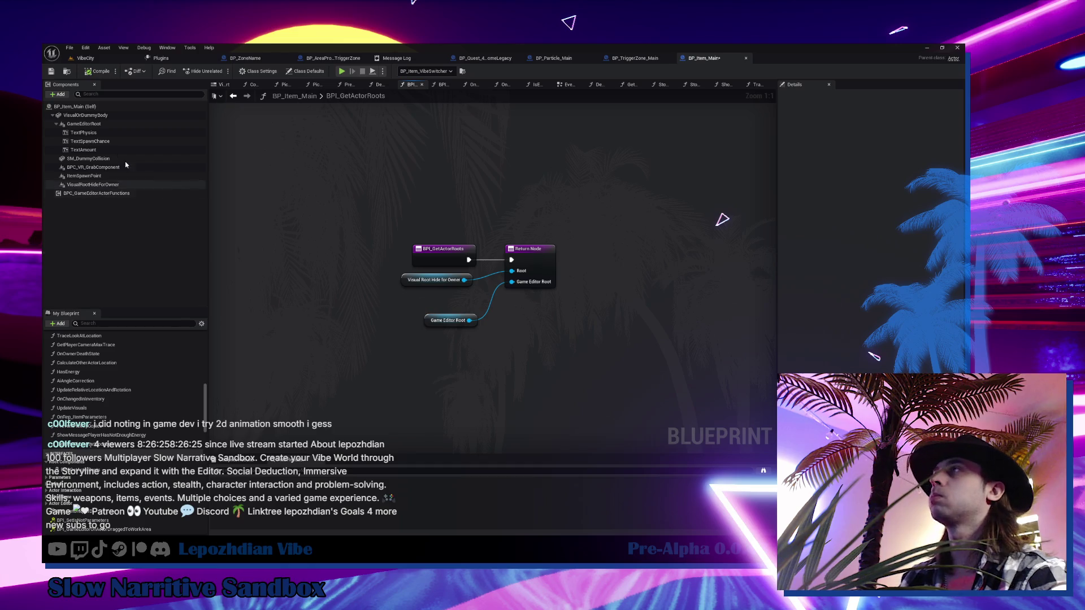
left_click(56, 124)
left_click(59, 131)
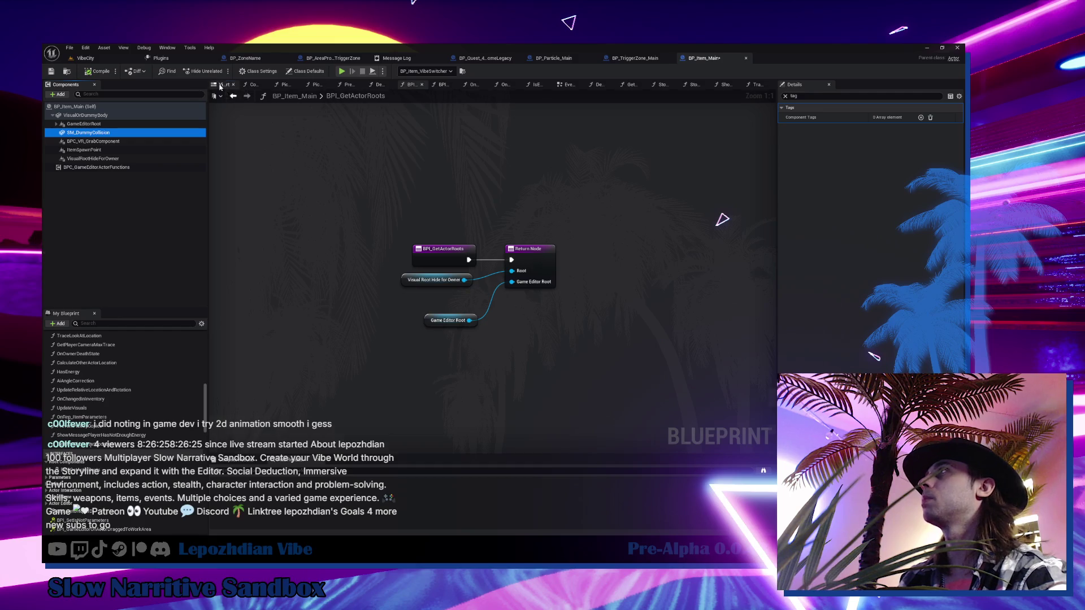
- Clear the 'tag' Details filter and bring up BP_Item_Main's EventGraph
left_click(222, 85)
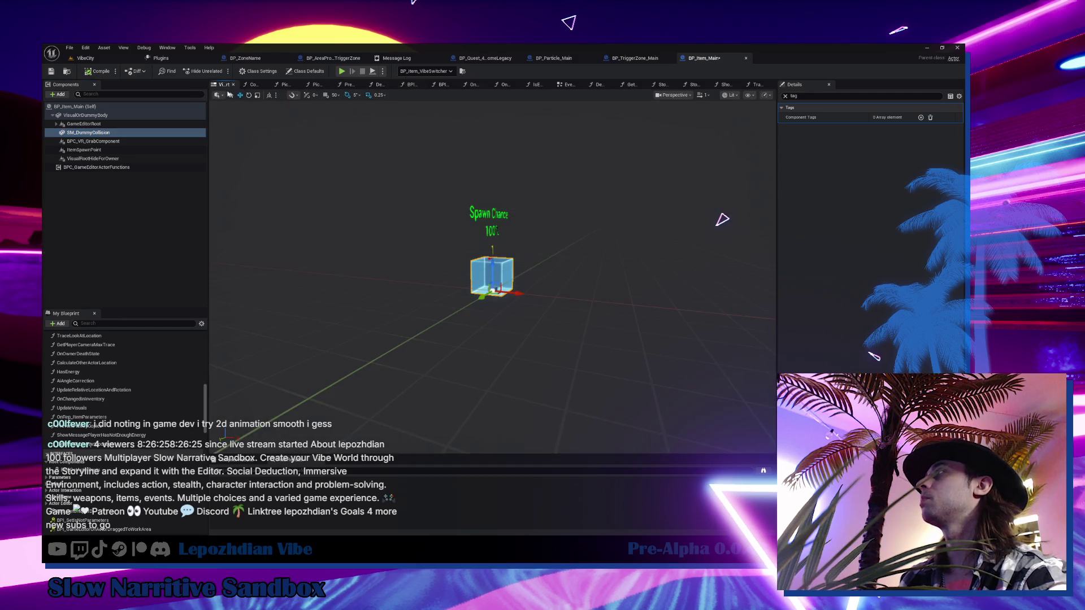
left_click(785, 97)
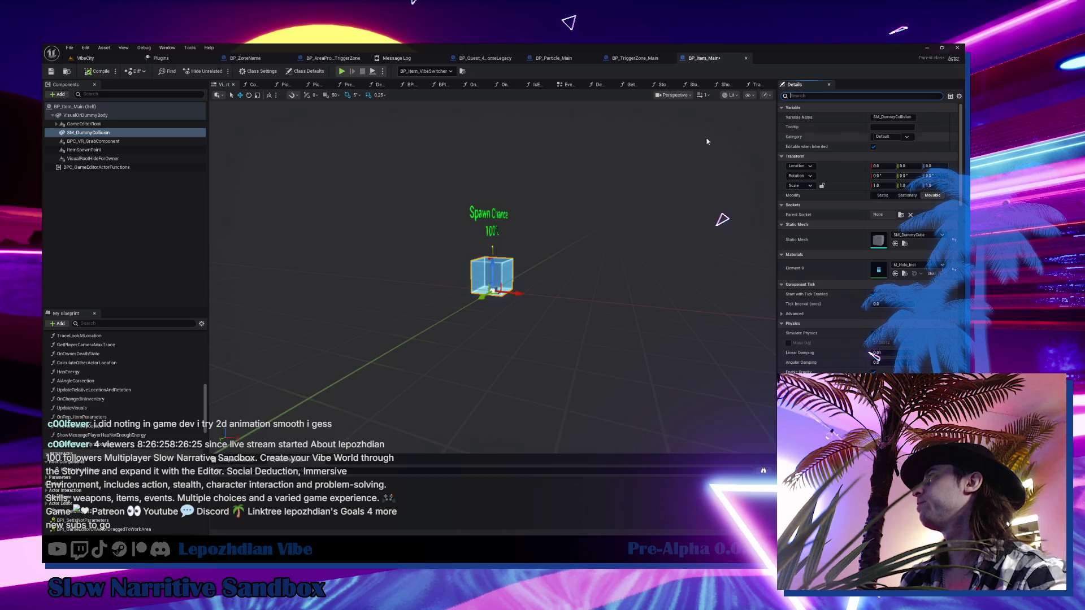
left_click(565, 88)
scroll(532, 193, "down", 6)
scroll(385, 280, "up", 6)
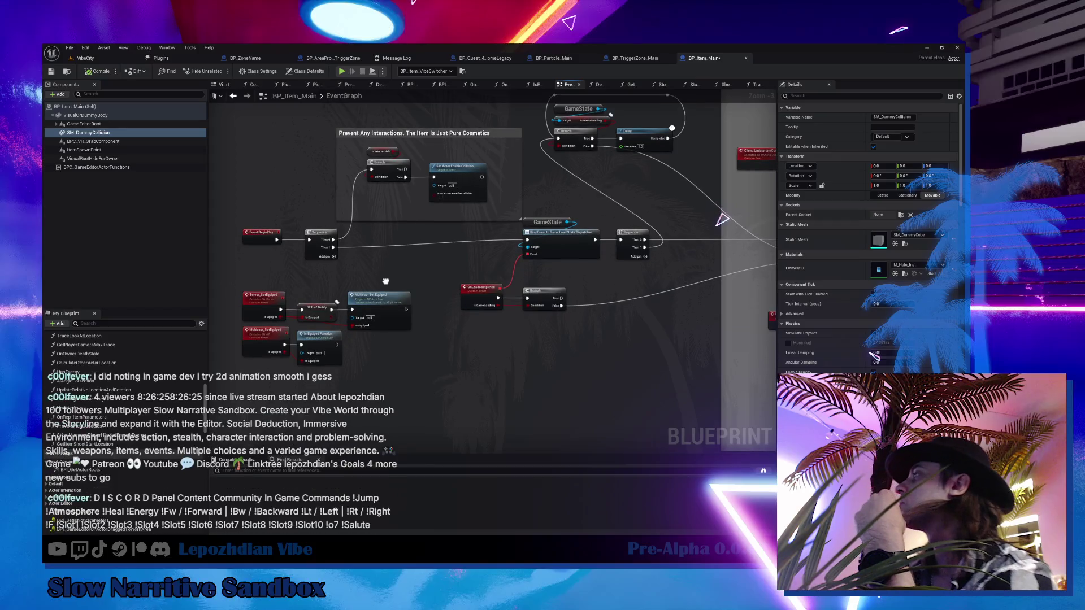
- Move the Delay and IsVibeGameEditor node chain into a neat row, undoing one stray group move
mouse_move(385, 281)
left_mouse_down()
mouse_move(306, 318)
mouse_move(198, 266)
left_mouse_up()
mouse_move(509, 282)
left_mouse_down()
mouse_move(341, 286)
mouse_move(261, 264)
mouse_move(239, 226)
left_mouse_up()
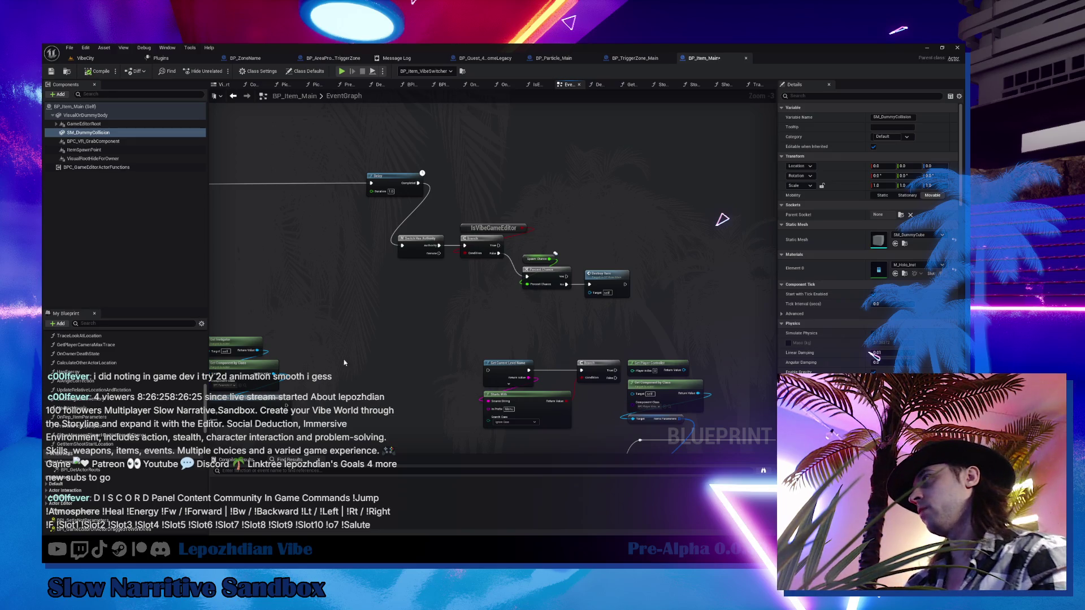
left_click_drag(395, 213, 644, 308)
left_click_drag(418, 245, 455, 182)
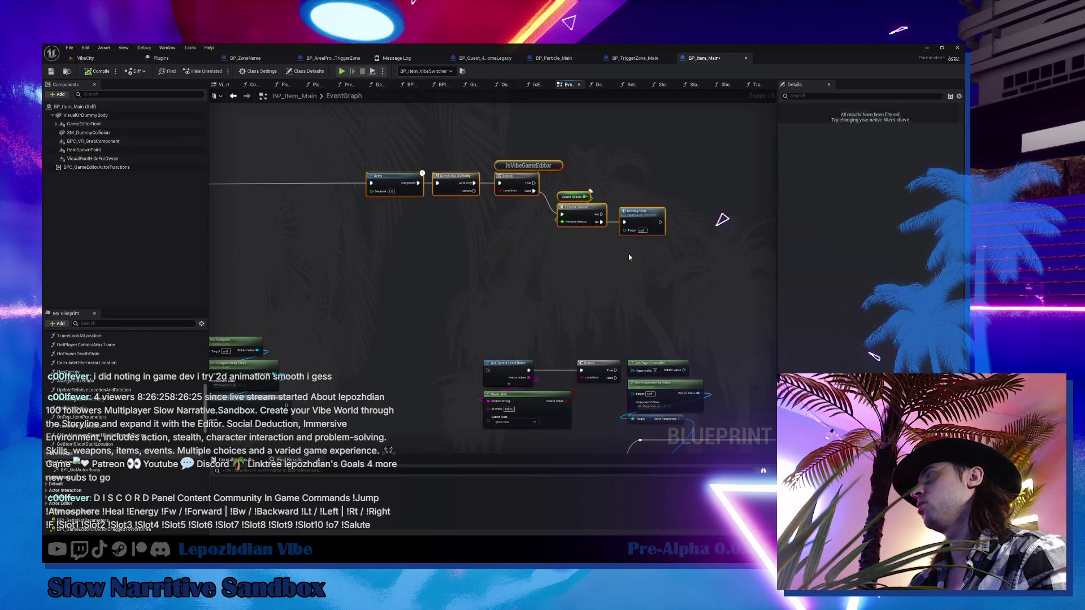
scroll(688, 268, "down", 3)
mouse_move(687, 268)
left_mouse_down()
mouse_move(523, 269)
mouse_move(303, 304)
left_mouse_up()
key("ctrl+z")
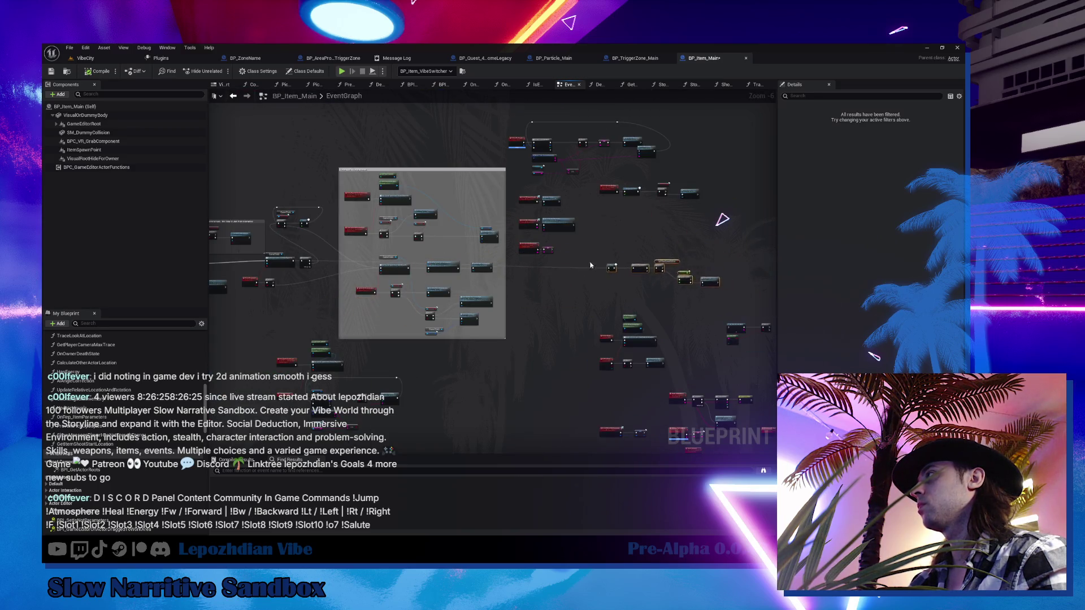
scroll(582, 261, "up", 3)
left_click_drag(541, 203, 314, 217)
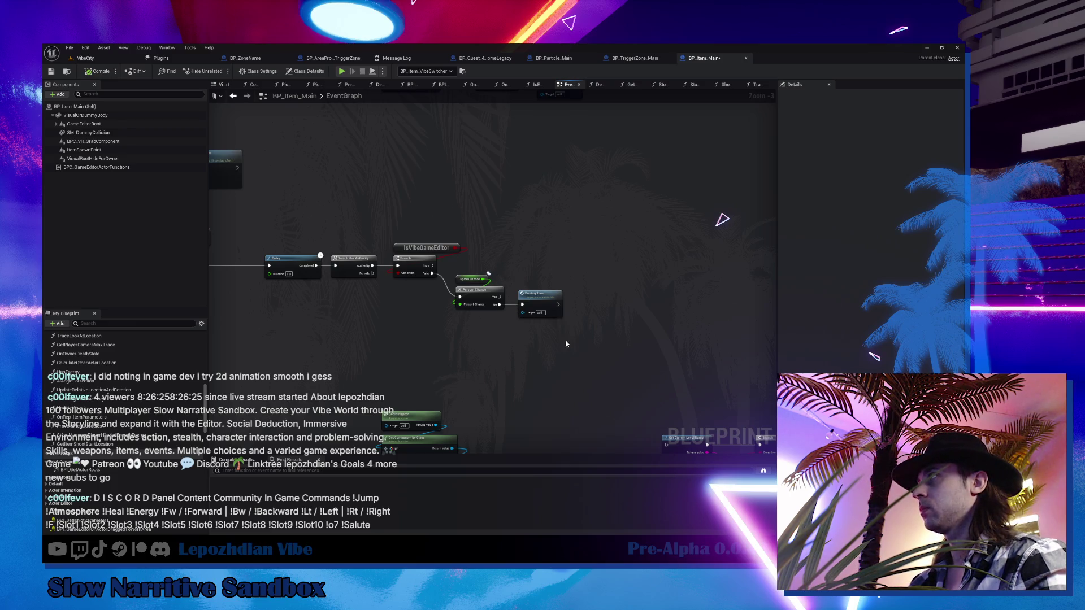
- Add a comment titled 'REDO LATER DO NOT DELETE ACTOR' over the IsVibeGameEditor nodes
key("c")
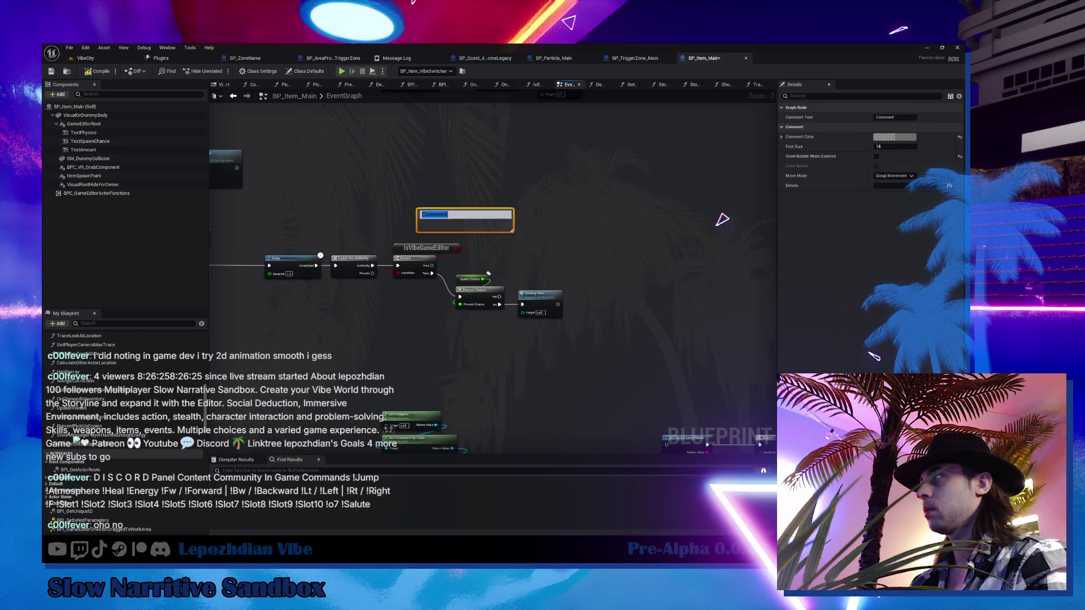
type("REDO LATER")
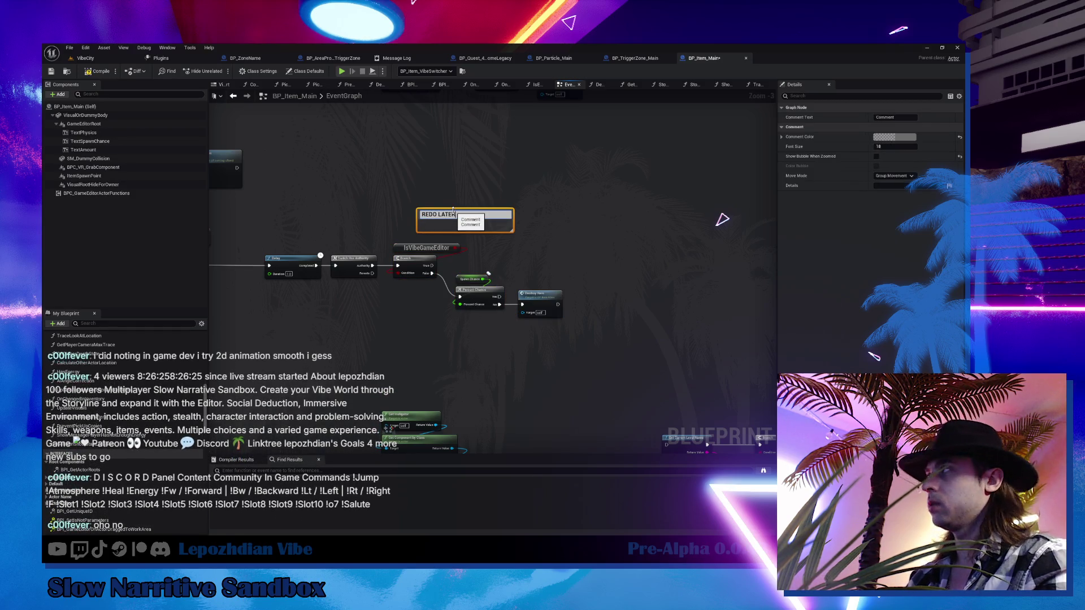
key("shift+Return")
type("DO NOT DEL")
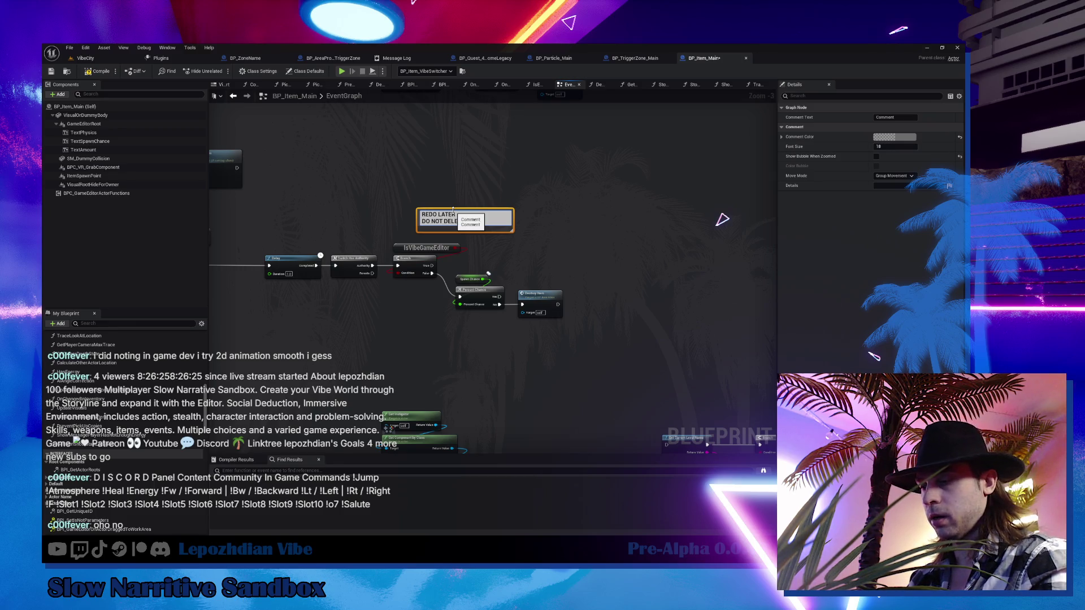
key("Return")
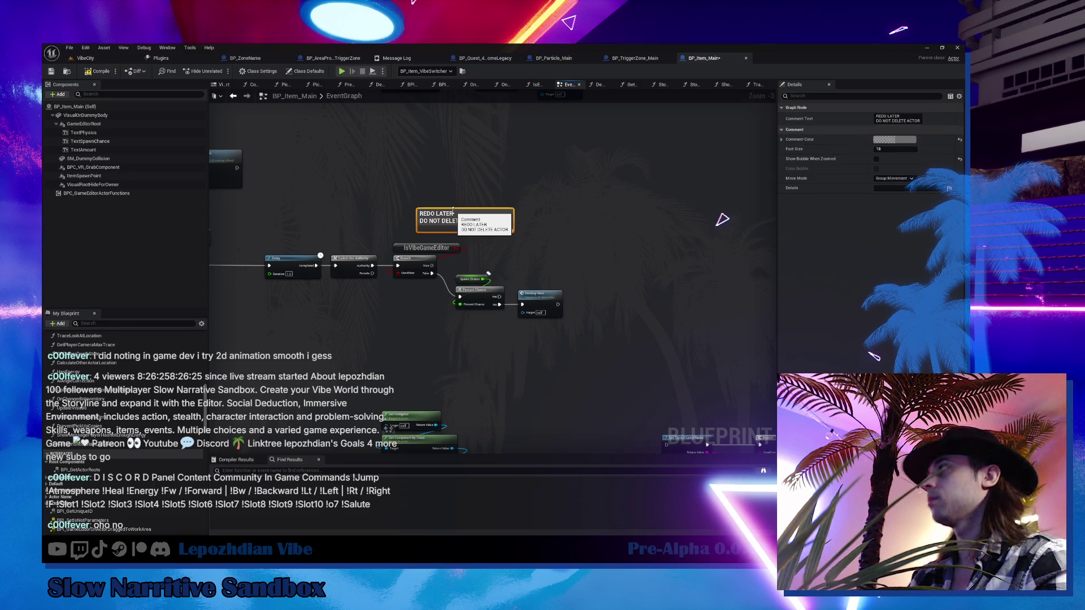
- Give the comment font size 100 and a bright full-red comment colour
left_click(893, 149)
type("100")
key("Return")
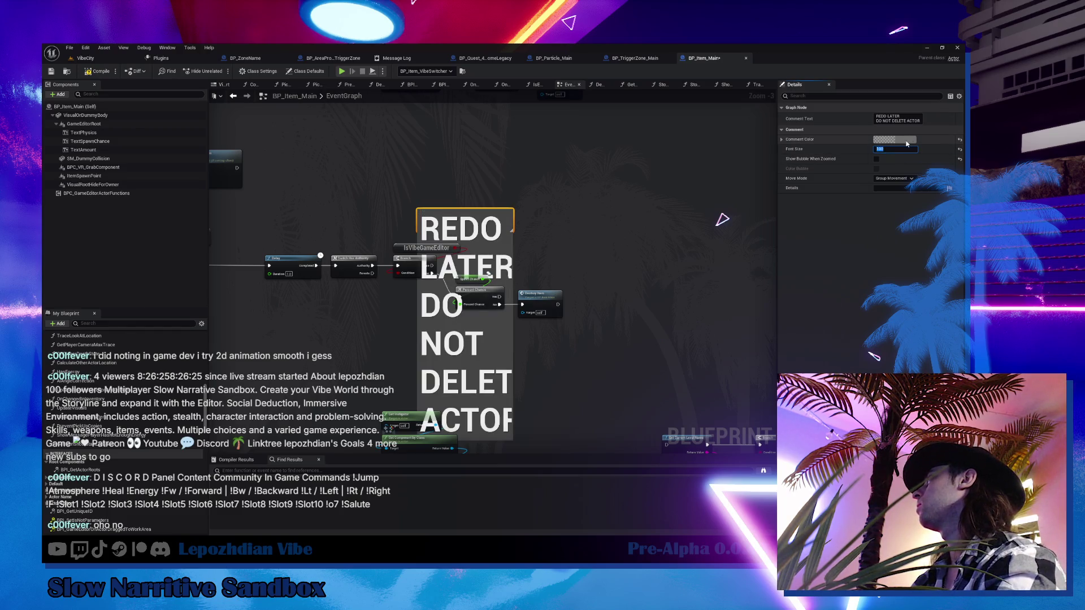
left_click(906, 141)
left_click(848, 183)
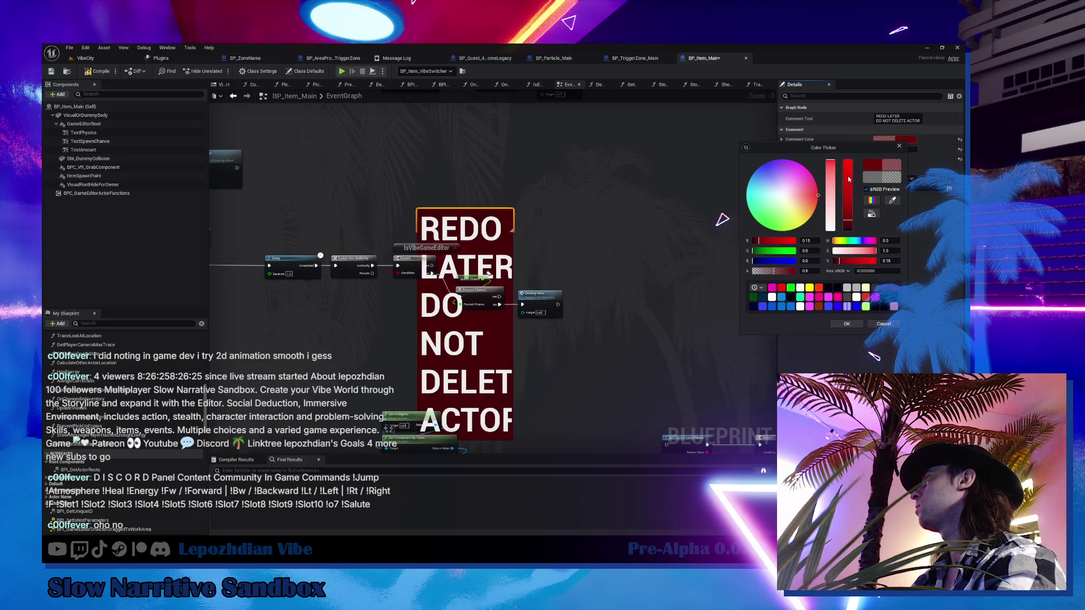
left_click_drag(849, 183, 848, 160)
left_click(849, 324)
- Reduce the comment font size to 50, compile BP_Item_Main, and return to VibeCity
left_click(898, 149)
type("50")
key("Return")
left_click(644, 205)
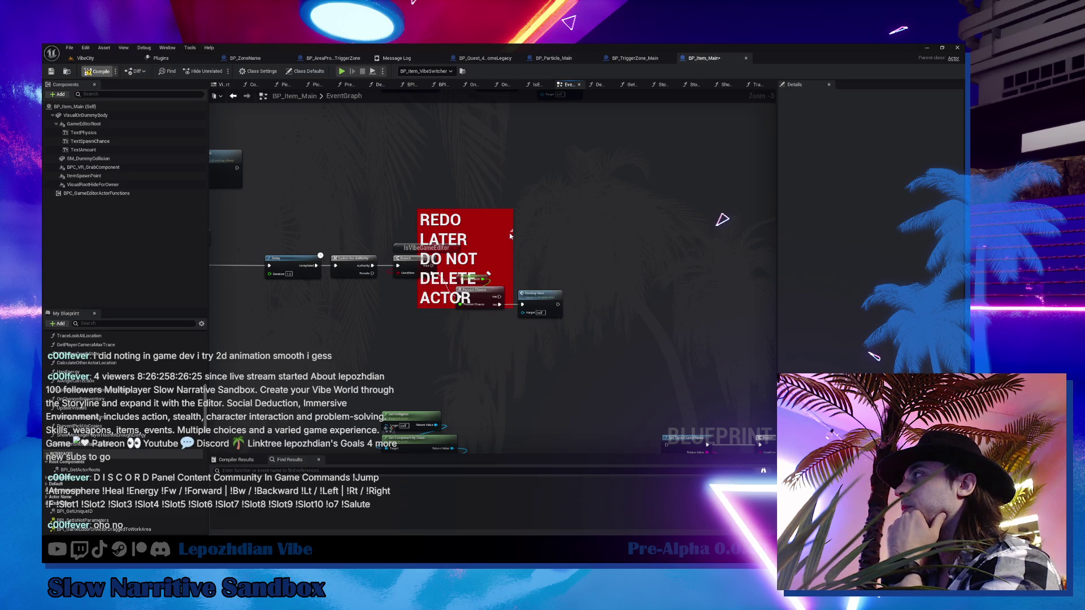
left_click(82, 57)
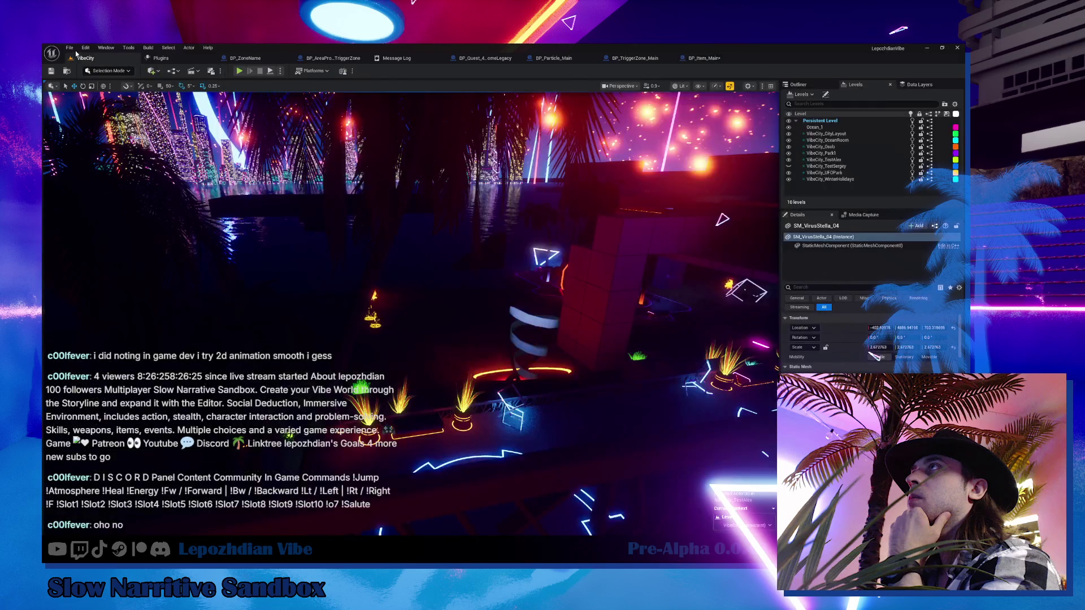
- Save all modified assets, then revisit BP_Item_Main and come back to VibeCity
left_click(69, 47)
left_click(103, 151)
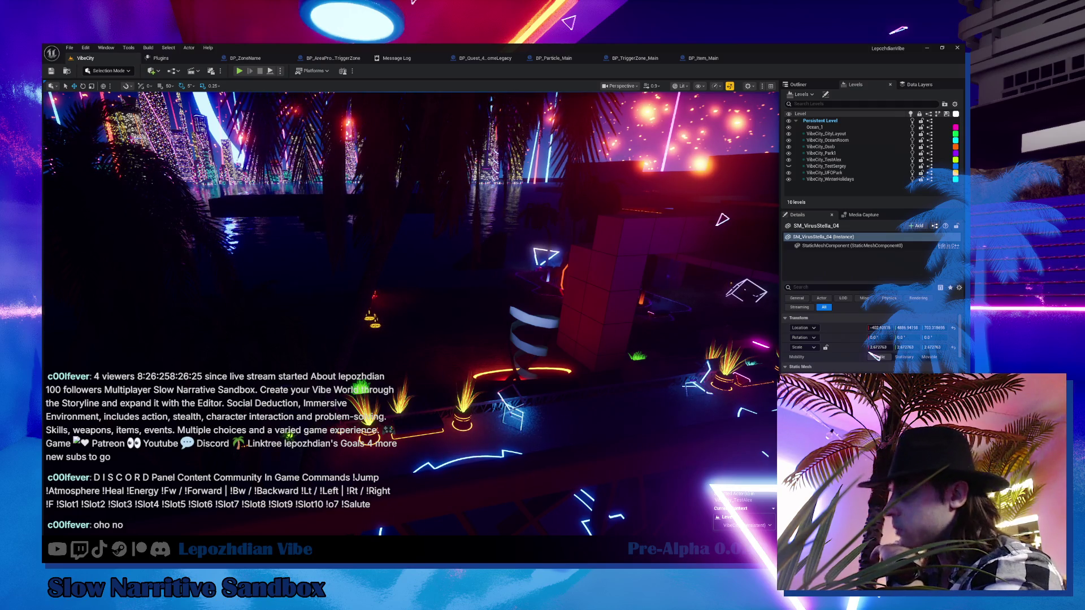
left_click(704, 57)
left_click(85, 58)
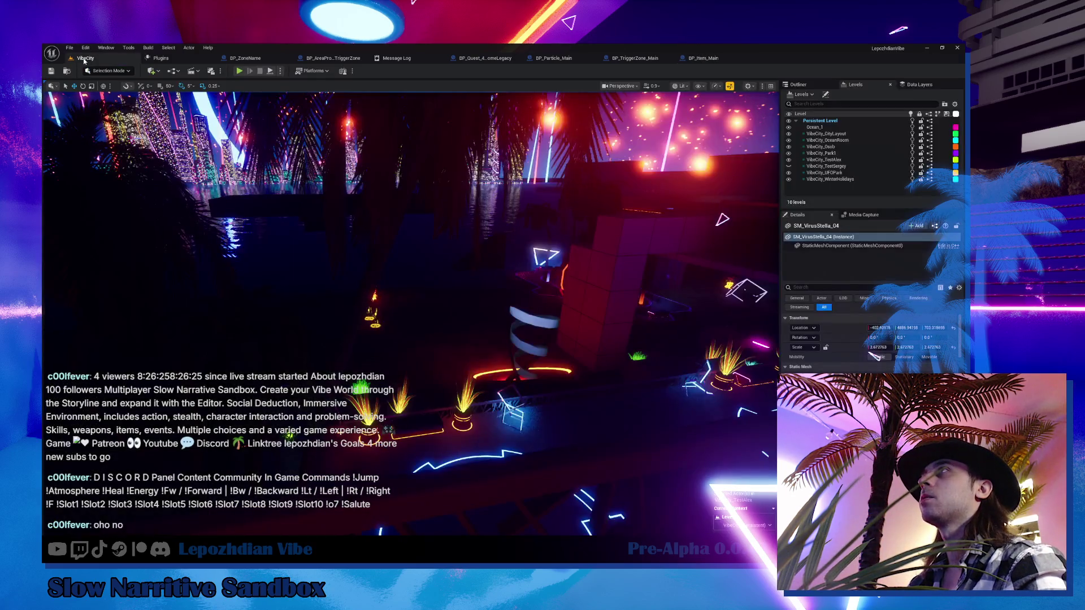
- Save everything again, fly the camera over the level, and open BP_ZoneName
left_click(70, 48)
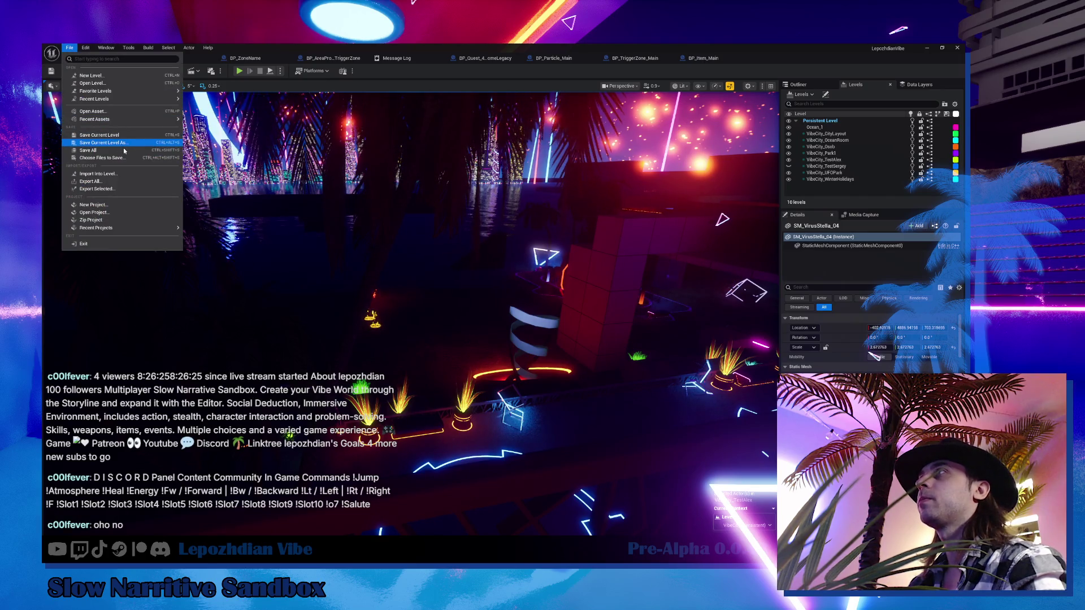
left_click(91, 151)
key("Up")
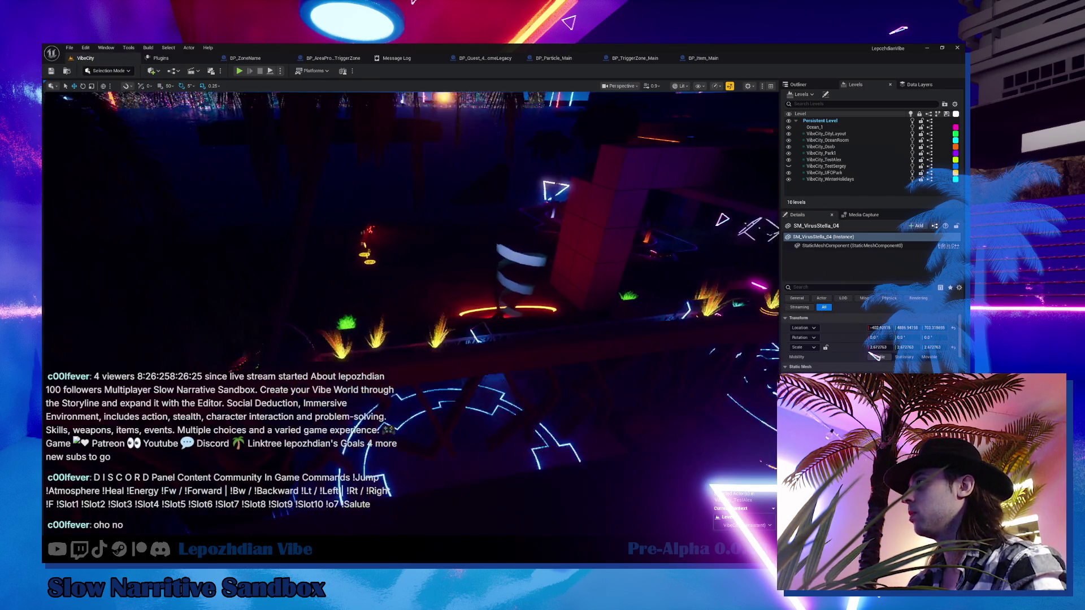
key("Up")
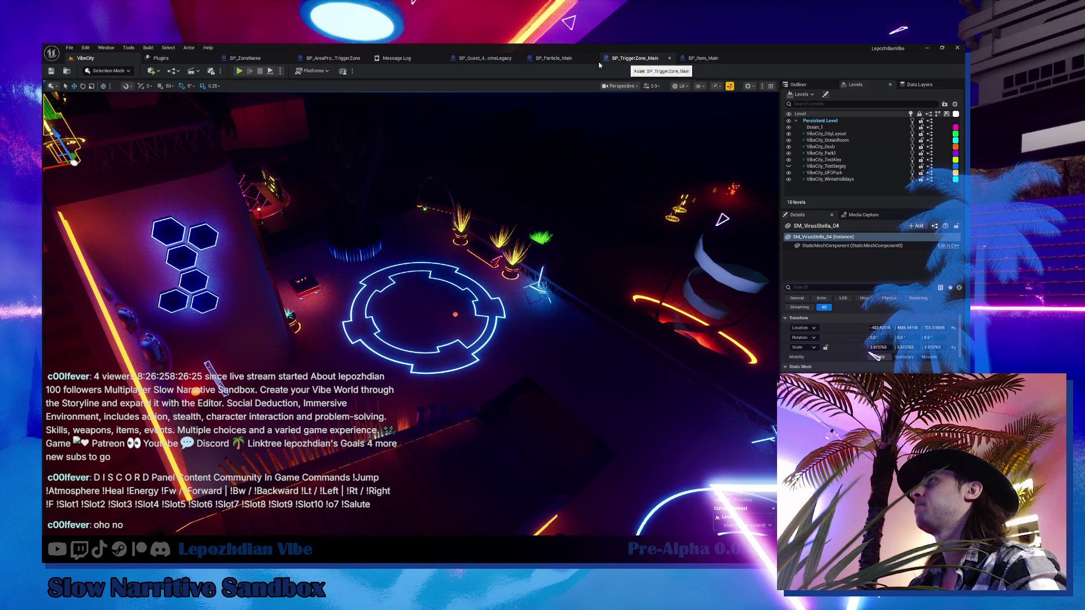
left_click(245, 58)
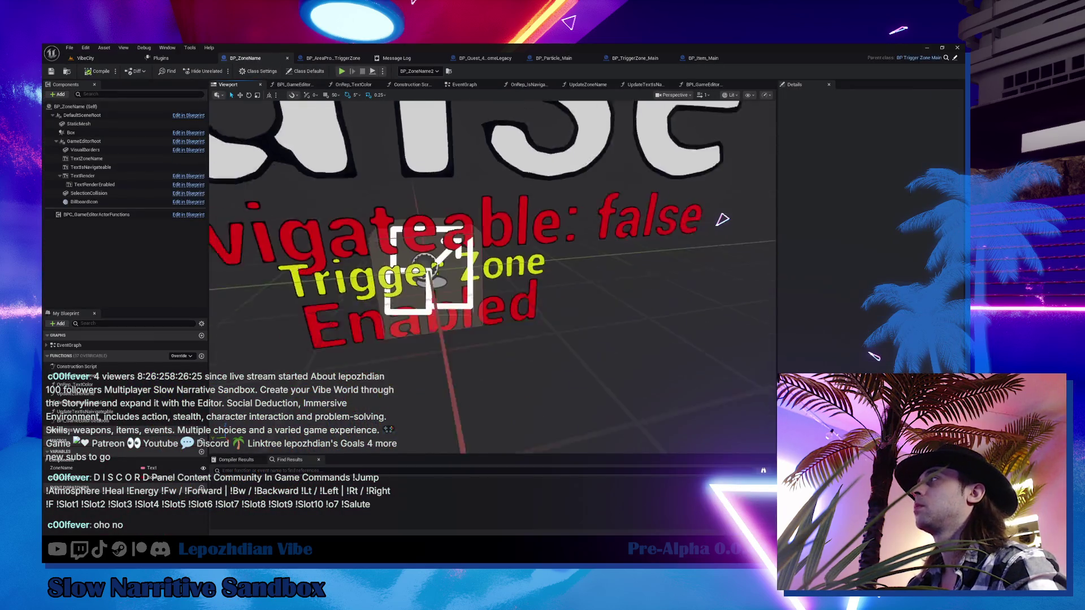
- Make BP_ZoneName's SelectionCollision component visible, finding the setting by searching 'vis'
left_click(108, 194)
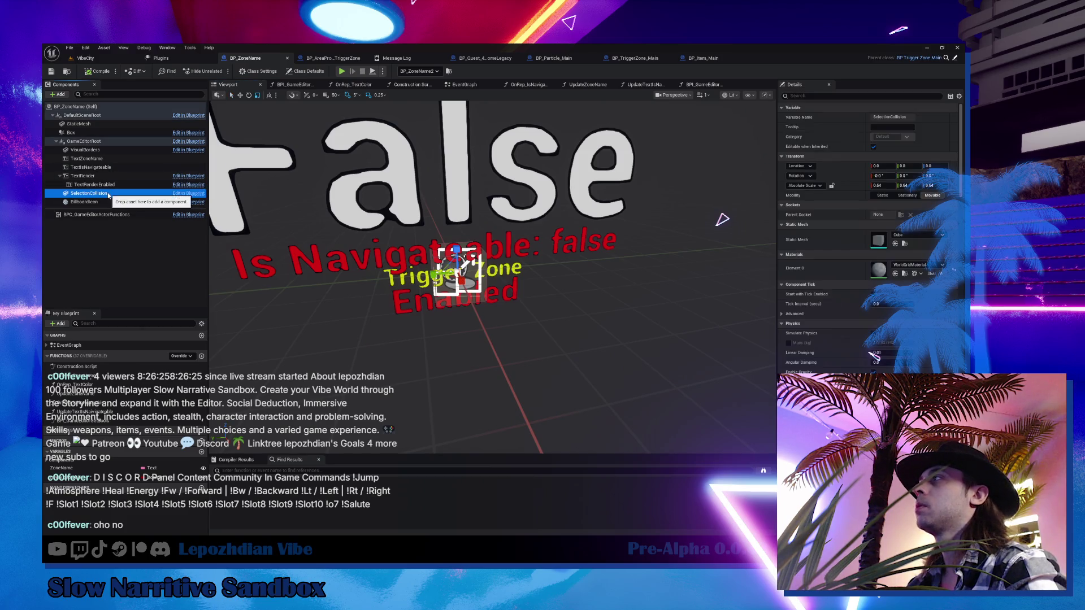
left_click(821, 95)
type("vis")
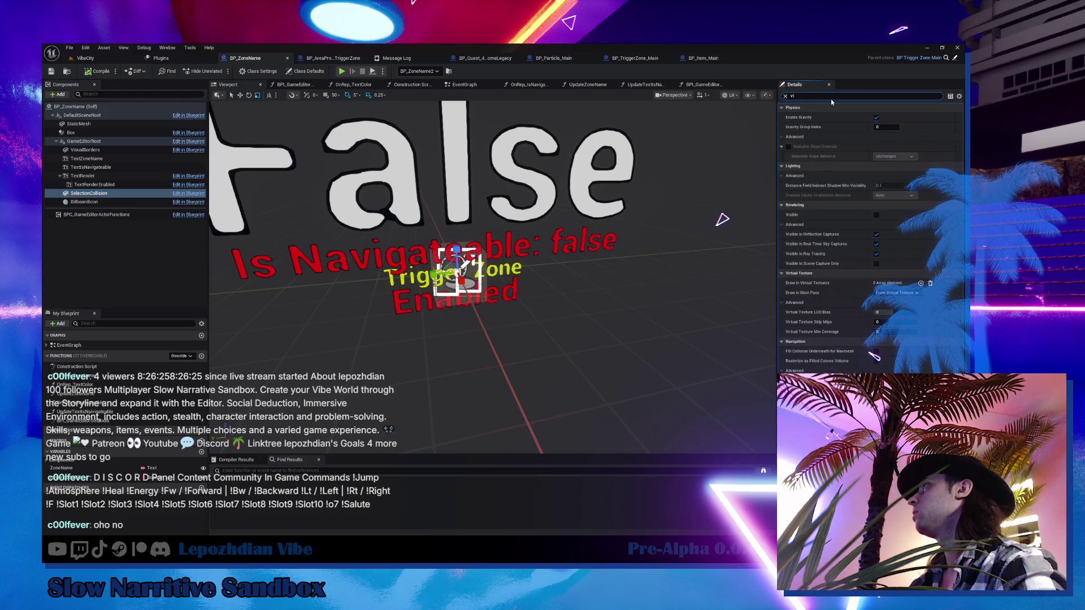
left_click(876, 147)
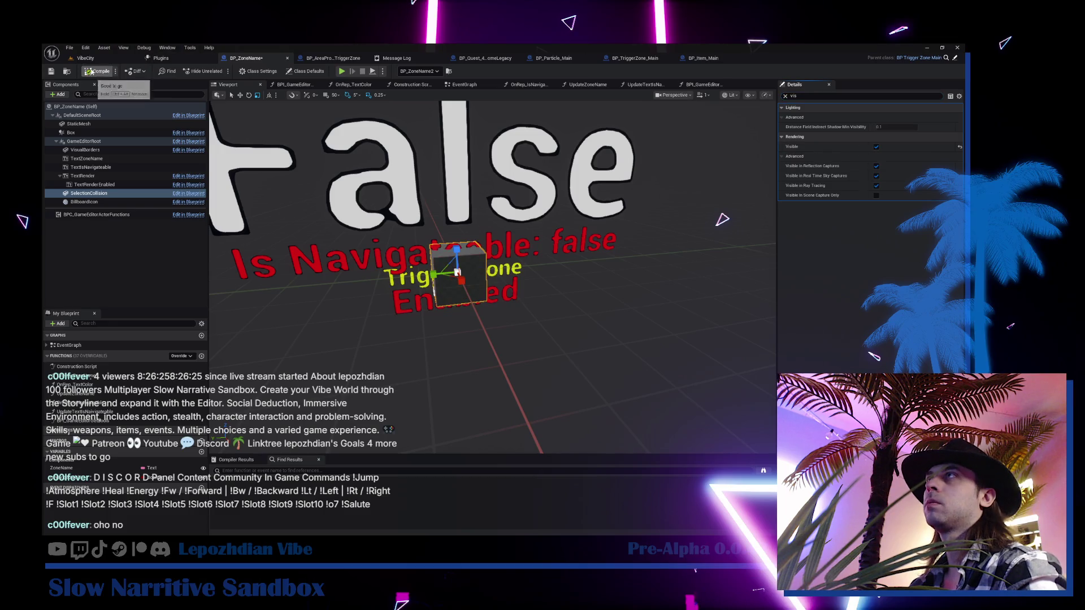
- Play-test the VibeCity level with Alt+P, then stop with Esc
left_click(86, 59)
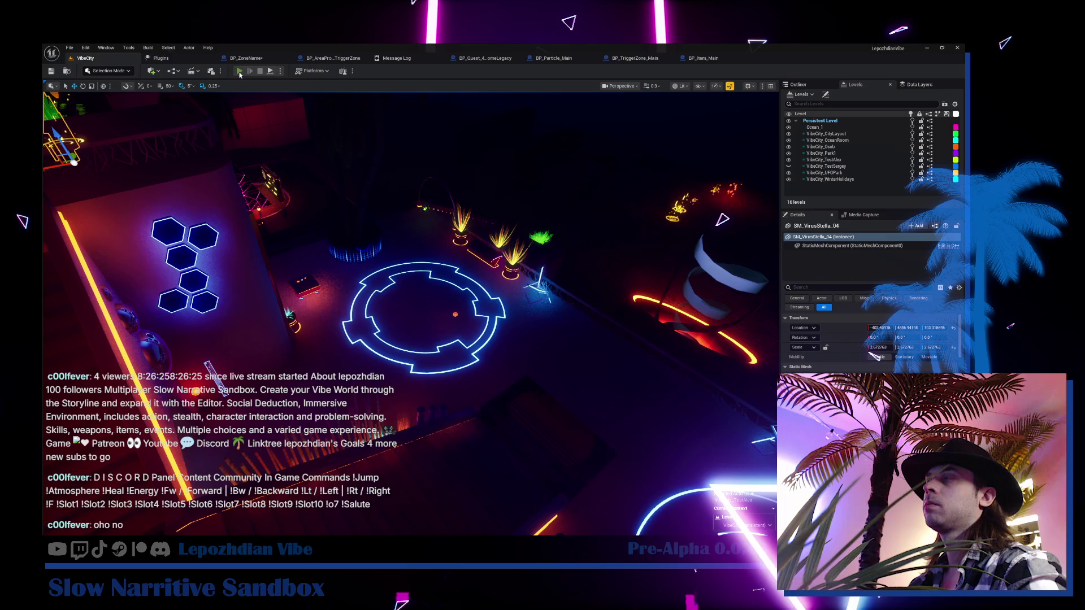
key("alt+p")
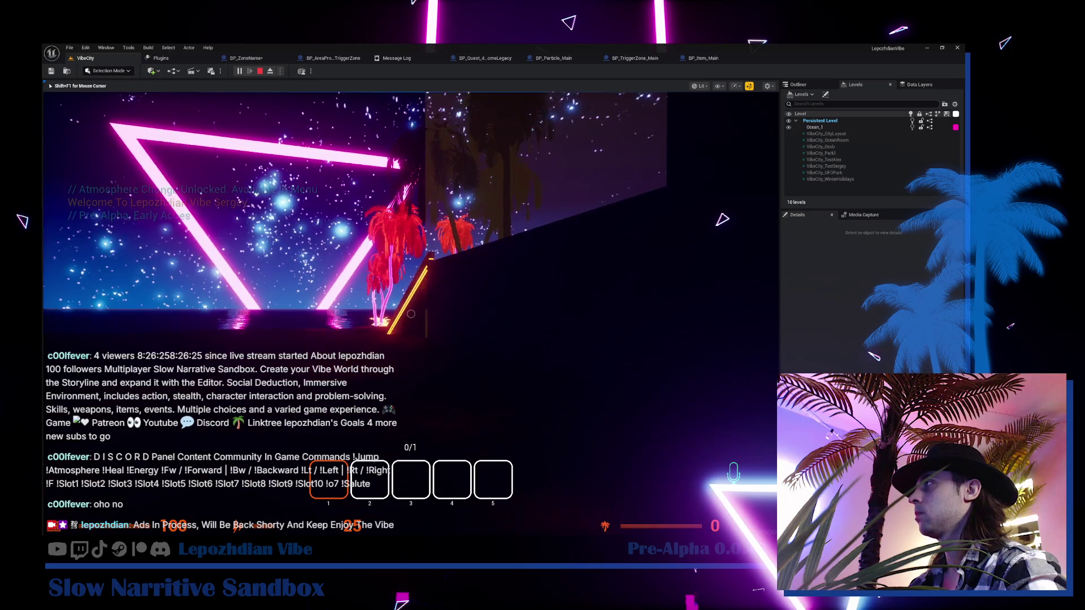
key("Escape")
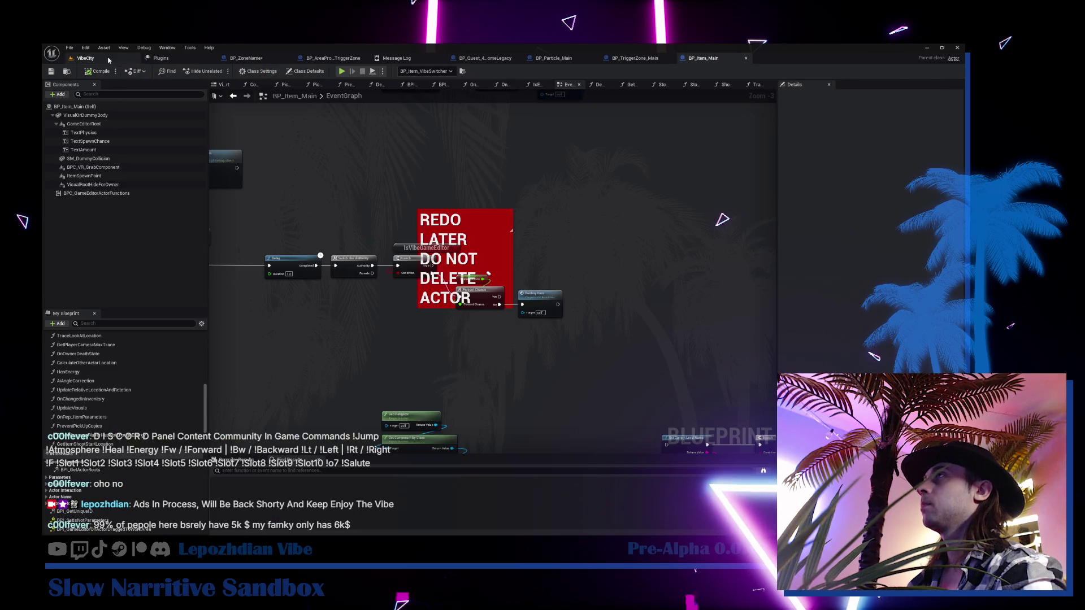
- Raise the first translucent zone box up among the building tops
left_click(108, 60)
left_click_drag(468, 320, 468, 320)
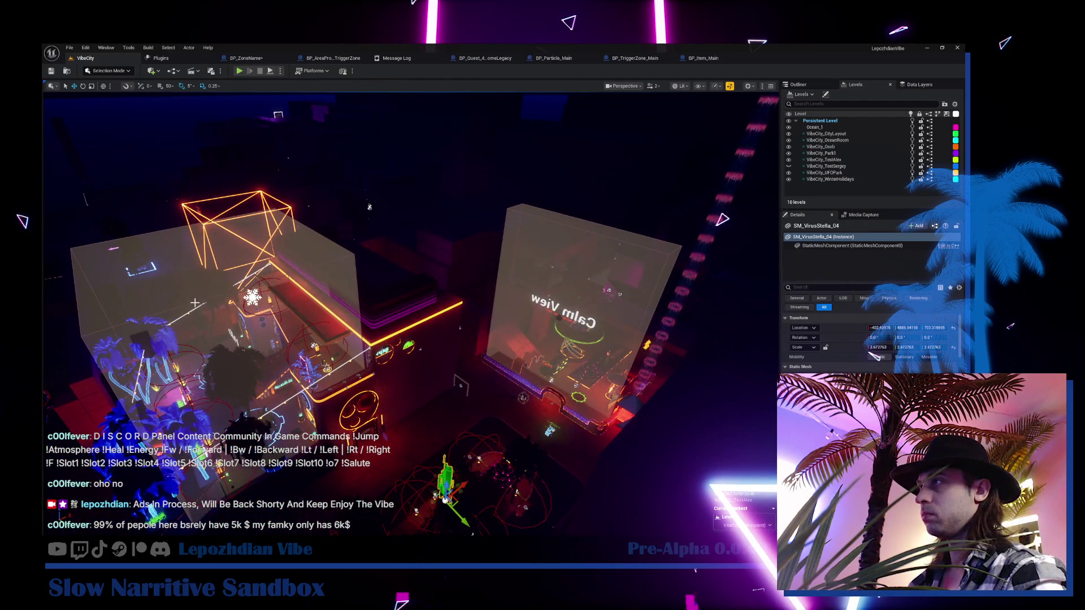
left_click(232, 356)
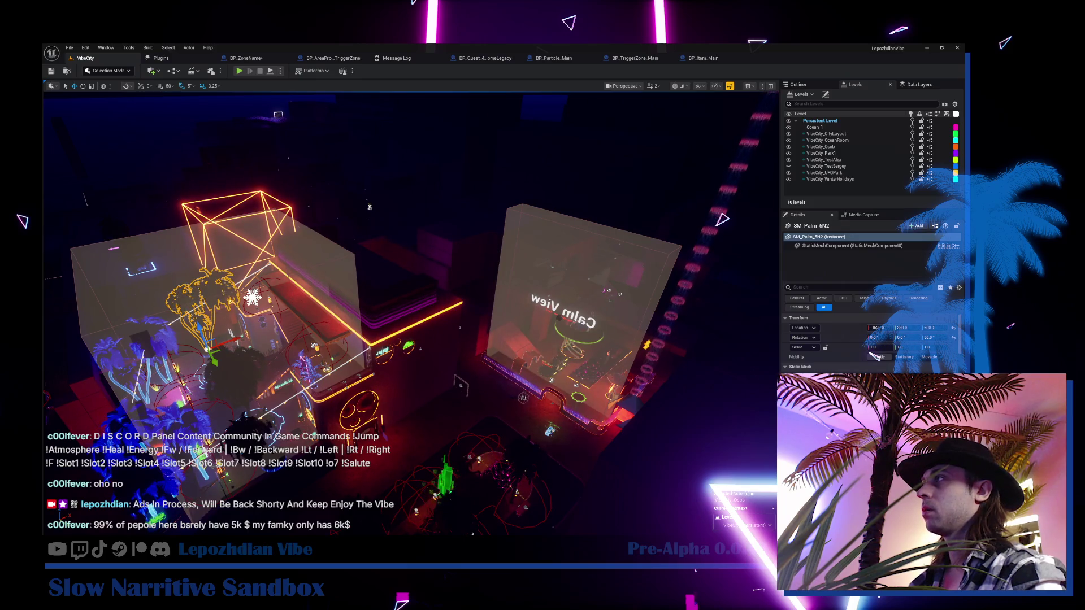
left_click(396, 314)
left_click(367, 329)
key("f")
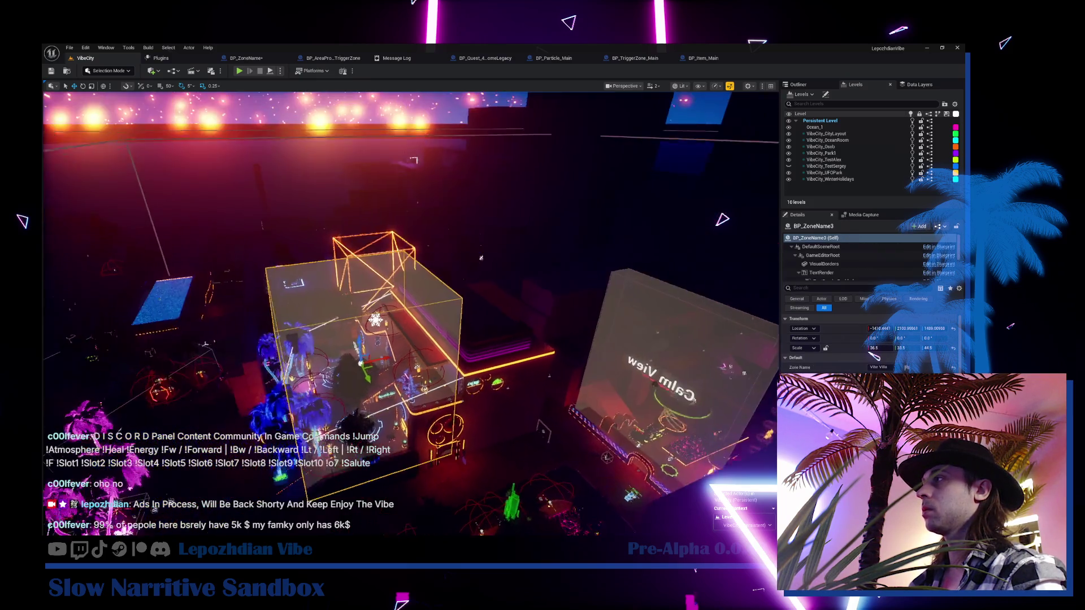
left_click_drag(368, 329, 361, 147)
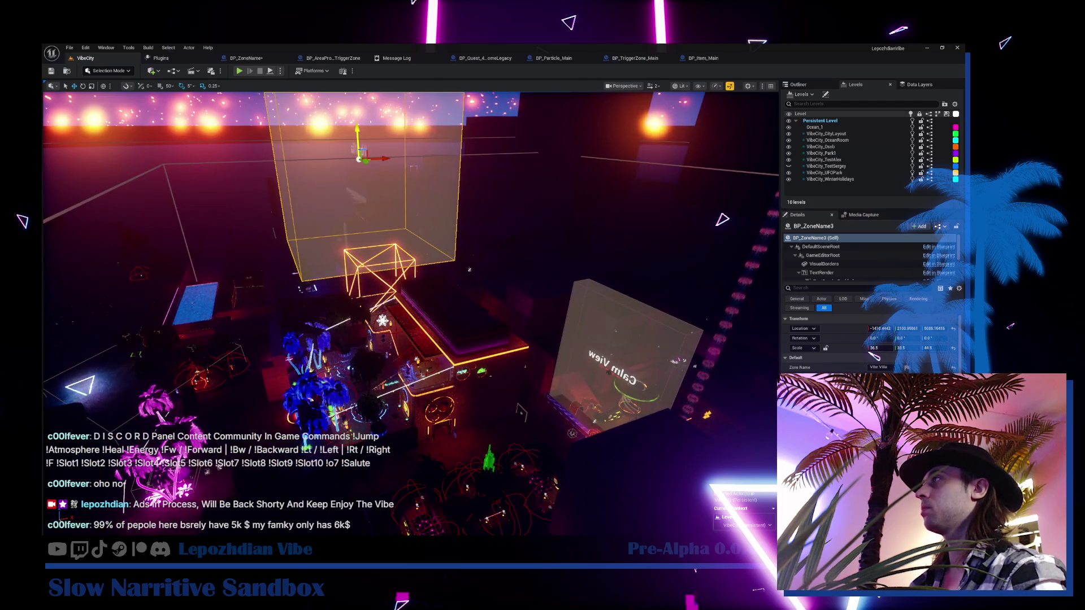
key("f")
left_click_drag(433, 398, 435, 243)
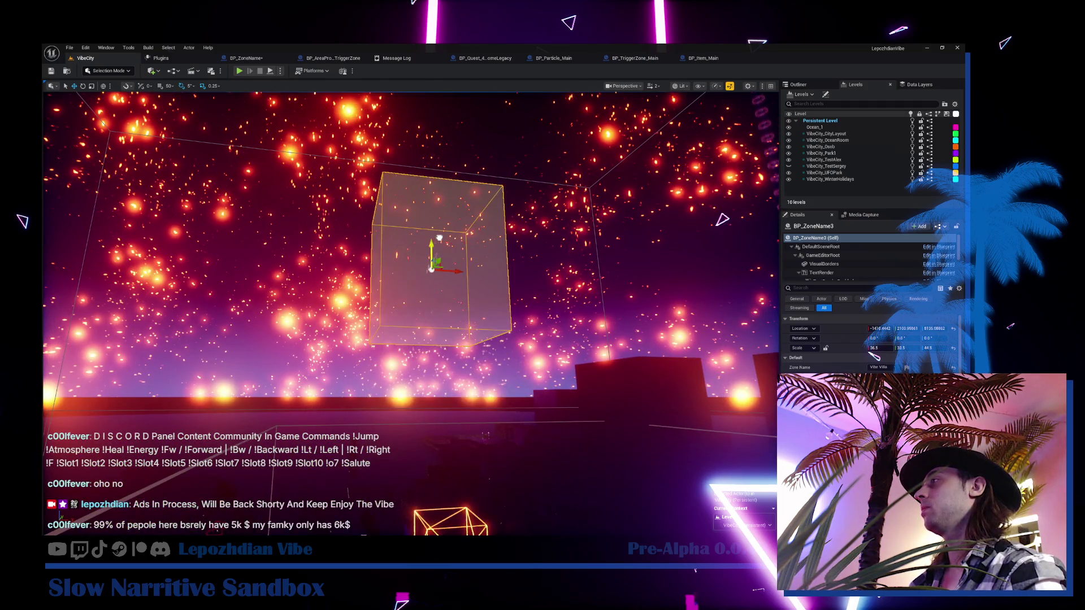
key("f")
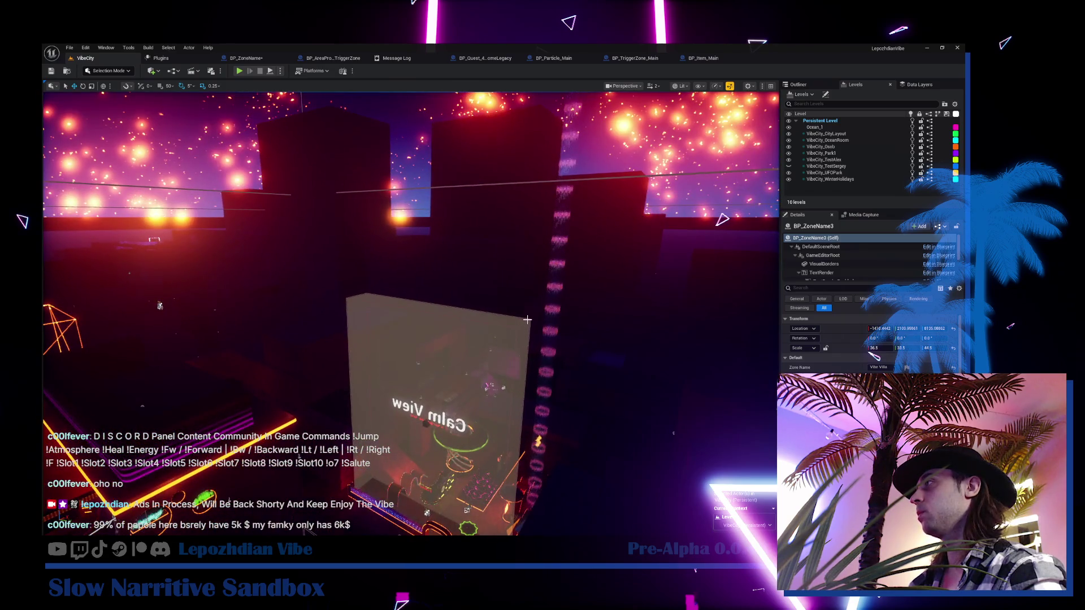
- Lift the Calm View zone box to building-top height and view the level overhead
left_click(522, 322)
left_click(445, 403)
left_click_drag(445, 403, 447, 243)
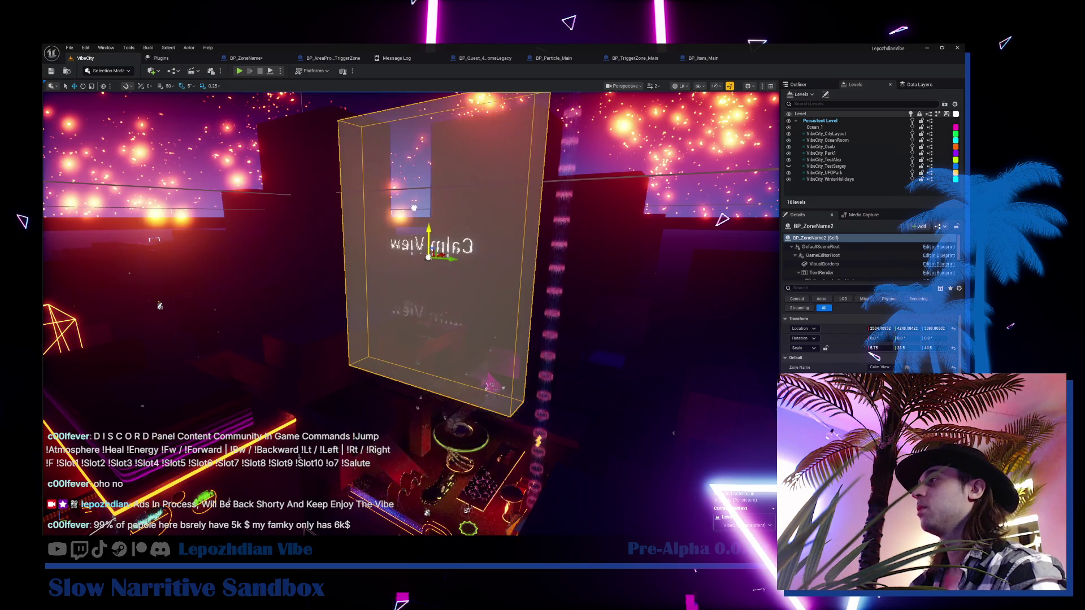
key("f")
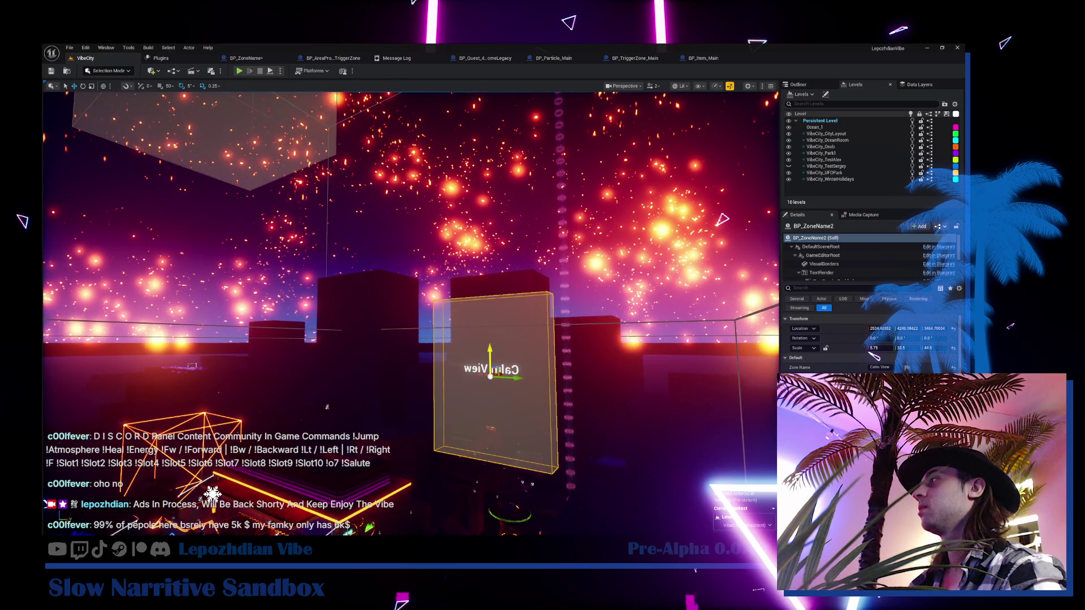
left_click_drag(304, 416, 327, 407)
key("f")
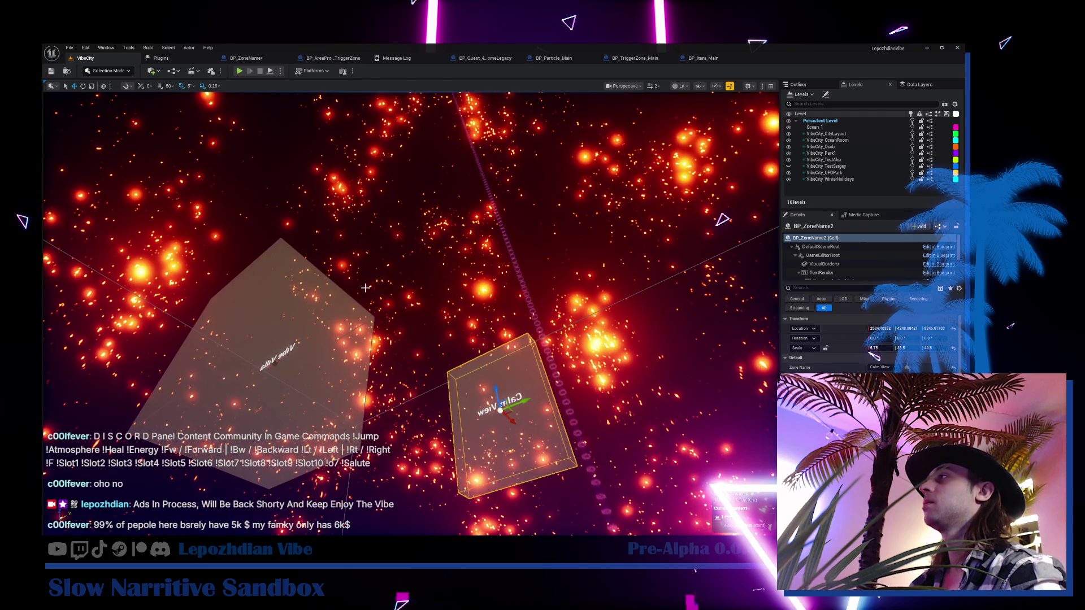
left_click_drag(373, 319, 269, 193)
left_click(69, 47)
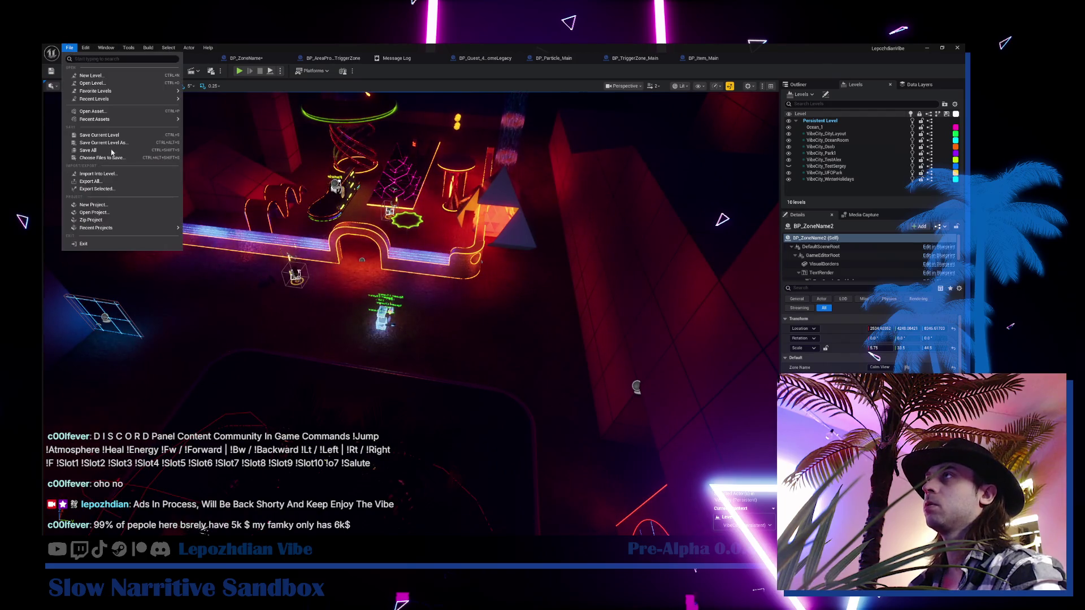
- Fly the view toward the light-row preset, clearing the Content Drawer search along the way
key("Escape")
left_click_drag(161, 196, 162, 153)
key("f")
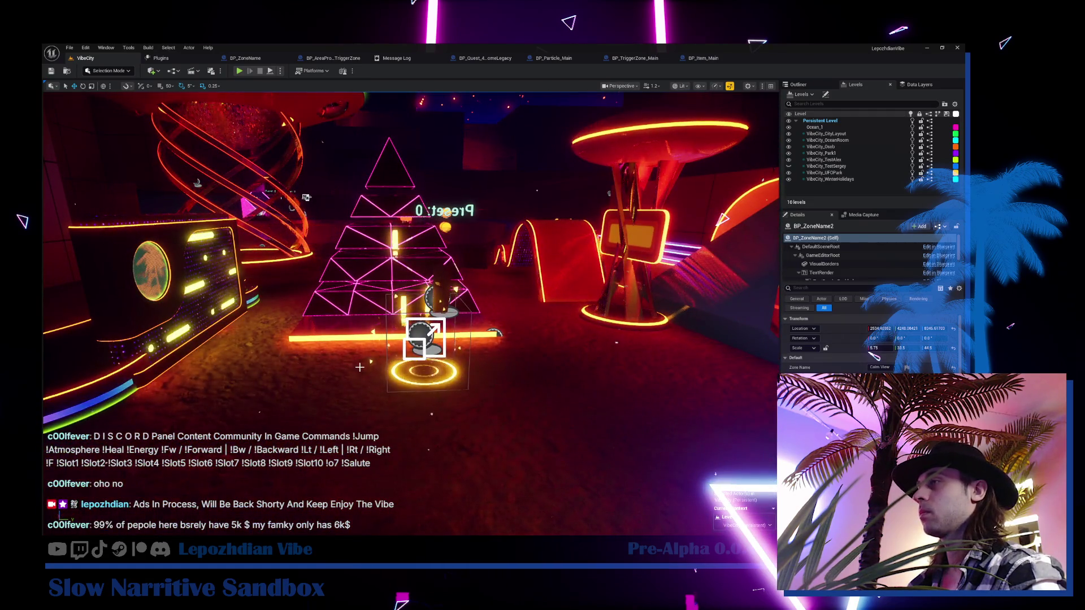
key("ctrl+space")
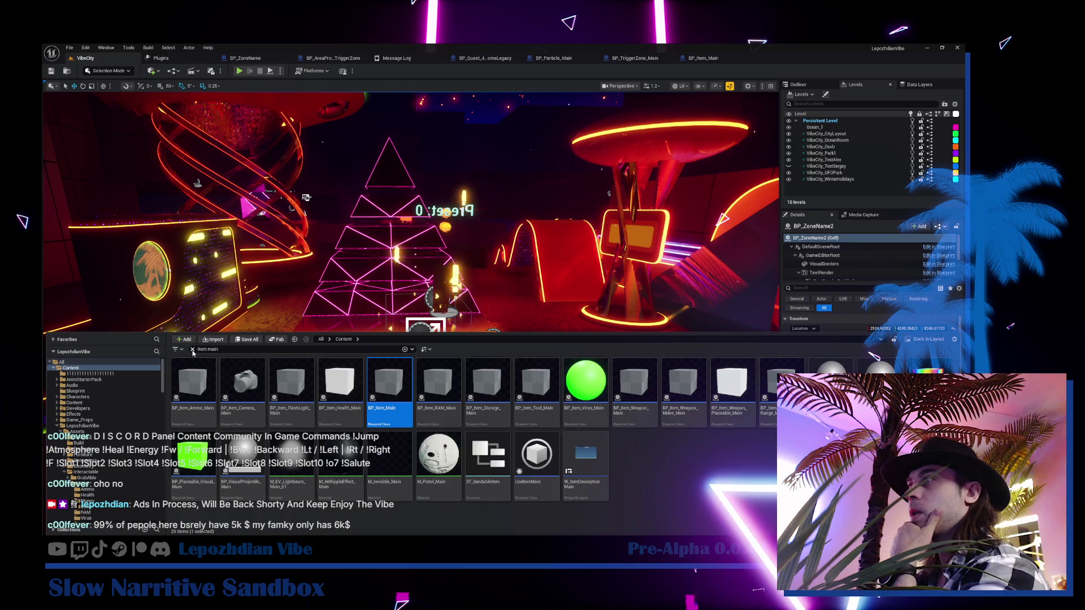
left_click(192, 349)
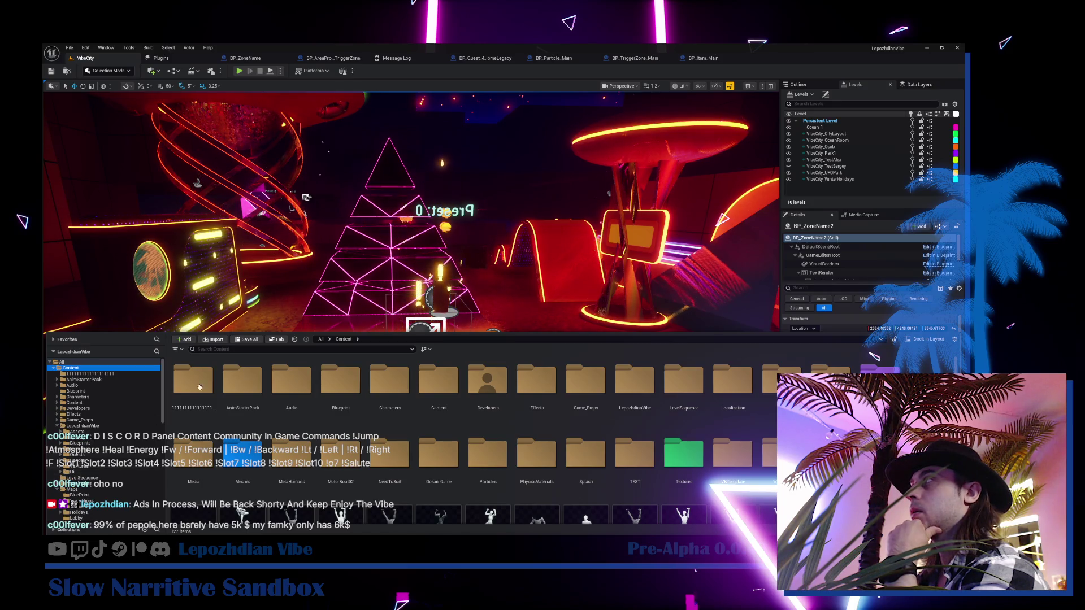
key("ctrl+space")
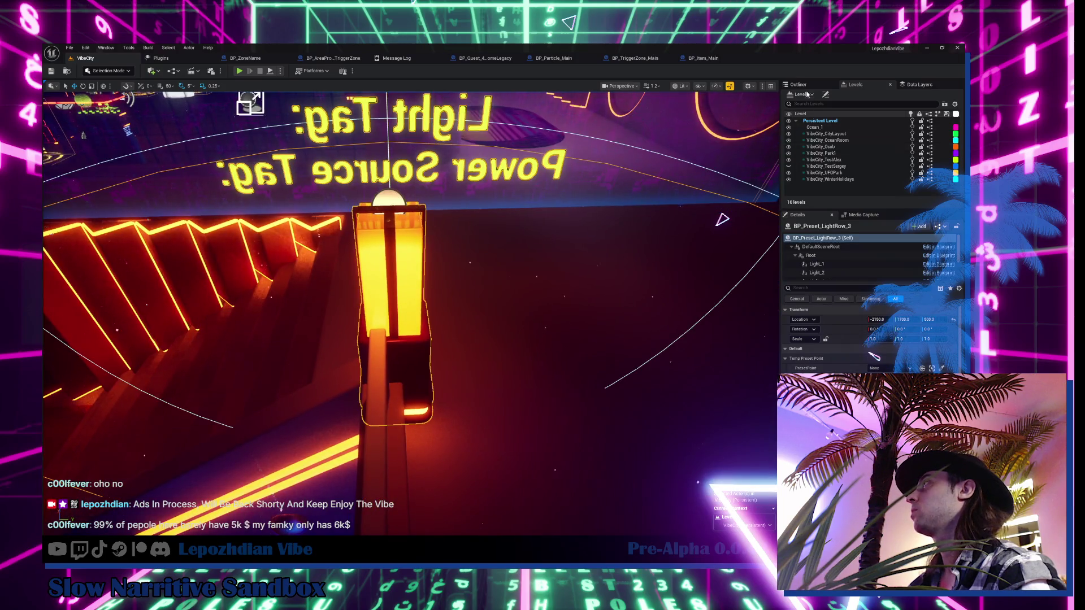
- Duplicate BP_Preset_LightRow_3 as BP_Preset_LightCluster_01 and drag it into the level
left_click(798, 84)
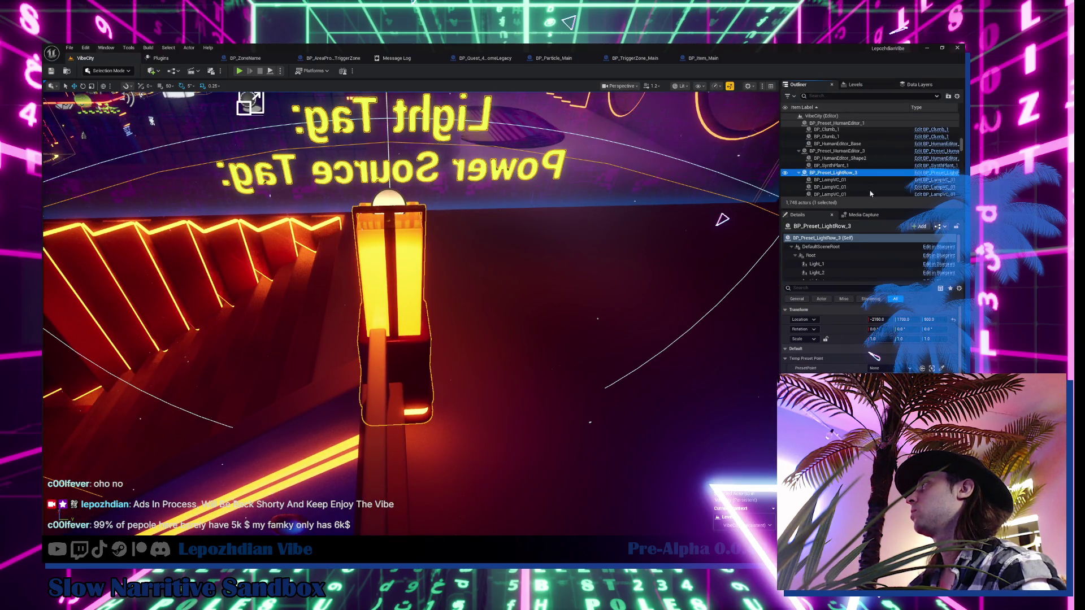
key("ctrl+b")
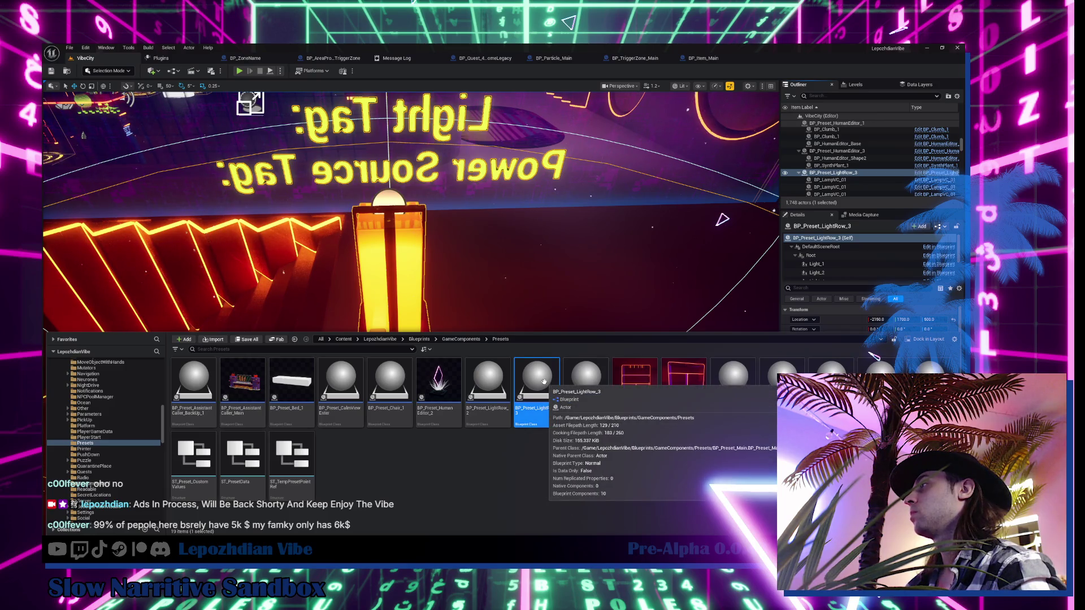
right_click(546, 382)
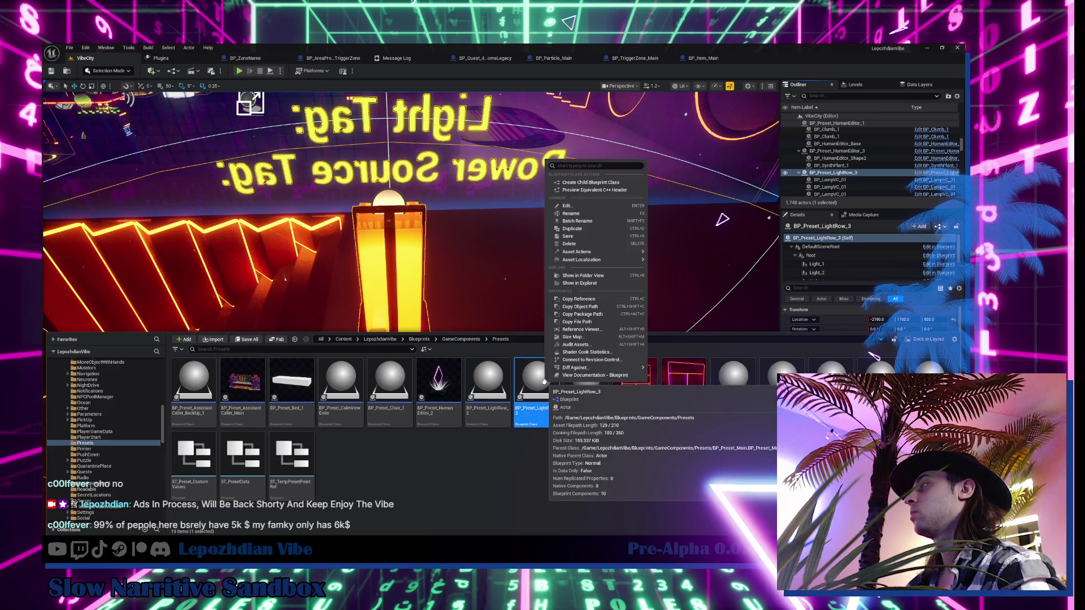
left_click(593, 229)
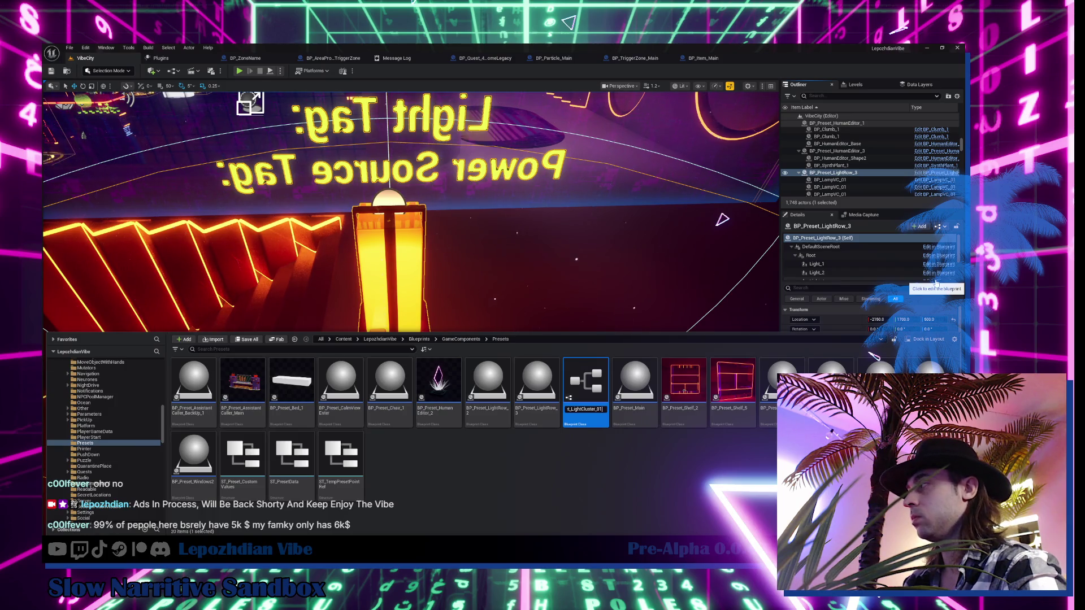
key("Return")
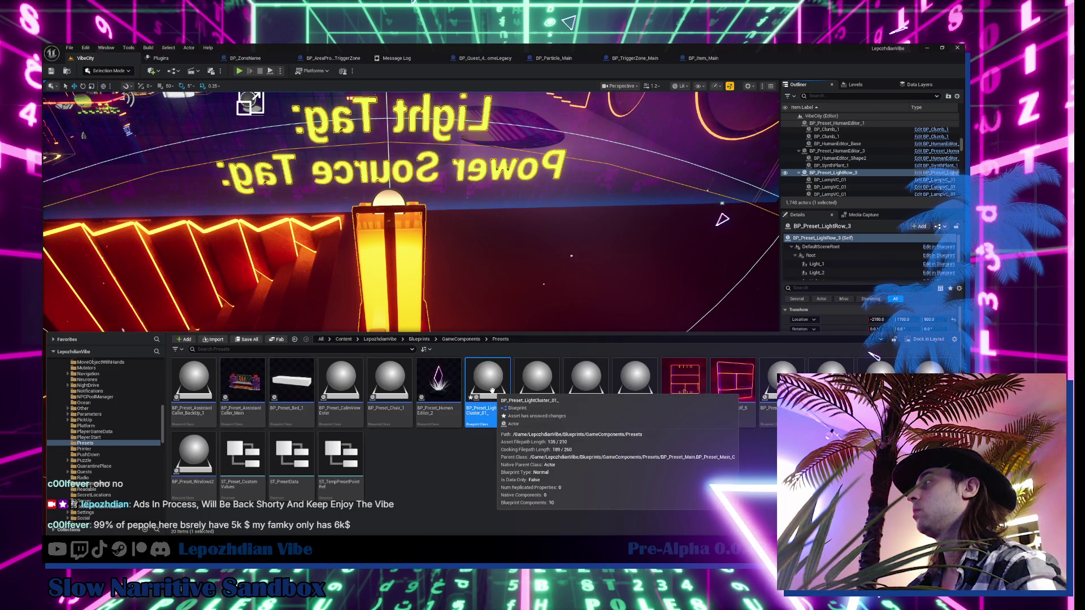
mouse_move(546, 284)
left_mouse_down()
mouse_move(317, 253)
mouse_move(636, 157)
mouse_move(594, 175)
mouse_move(608, 195)
mouse_move(608, 238)
mouse_move(723, 219)
left_mouse_up()
- Move the light cluster along X, then set Y to 4550 and Z to 350
left_click_drag(466, 371, 130, 362)
key("f")
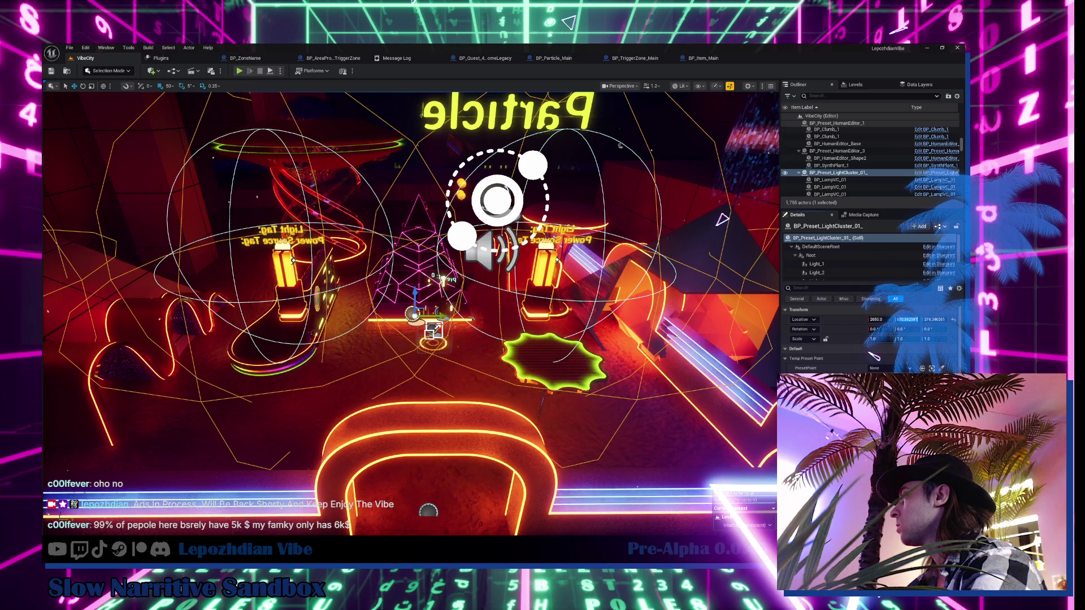
key("Tab")
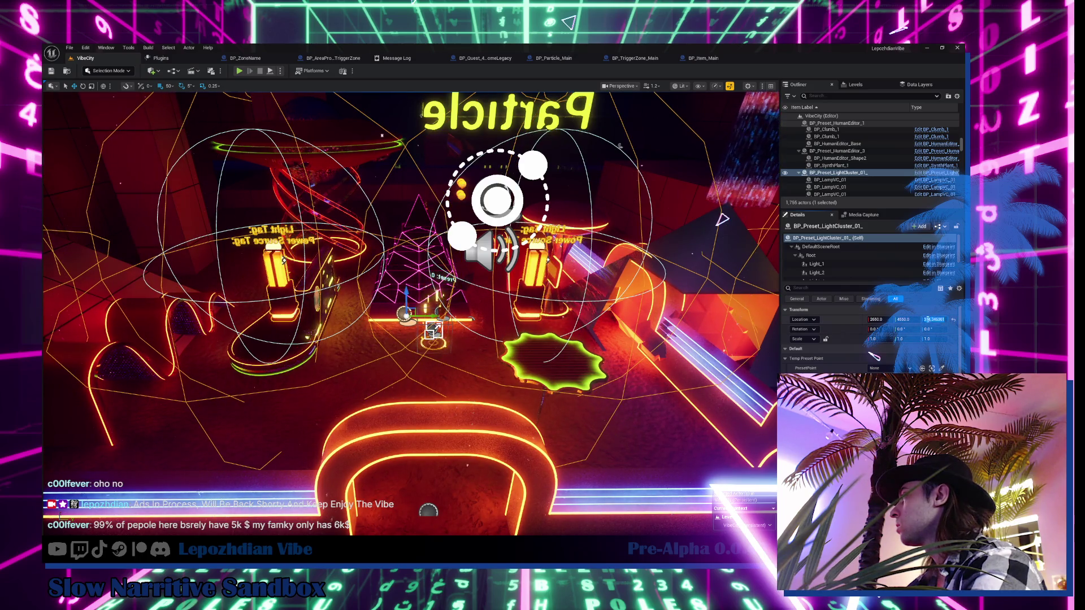
key("Return")
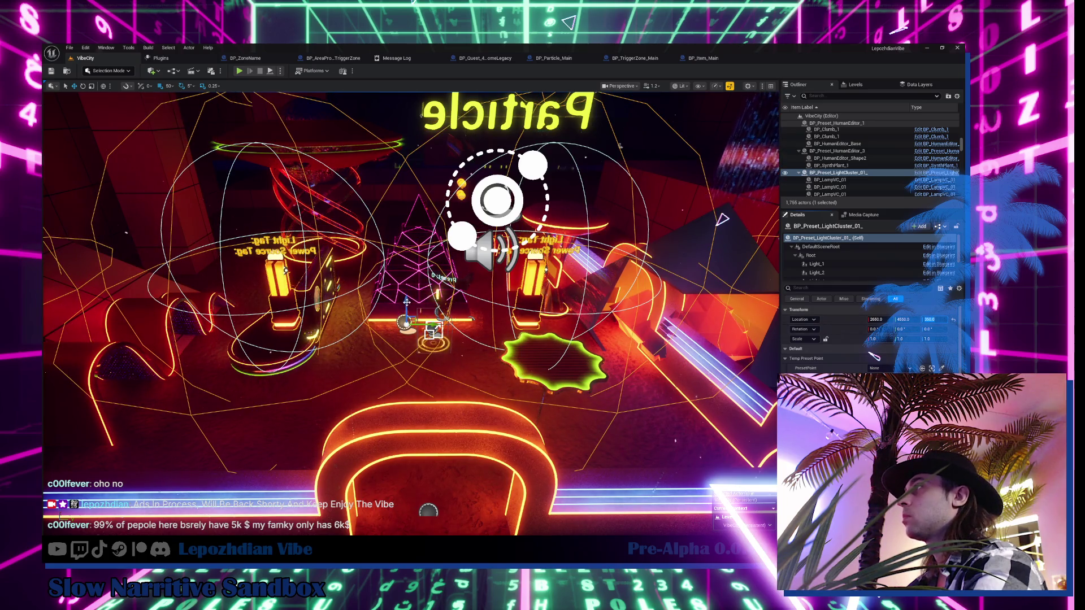
- Try cluster heights 150 and 100, settle at Z 160, and open its Blueprint viewport
type("150")
key("Return")
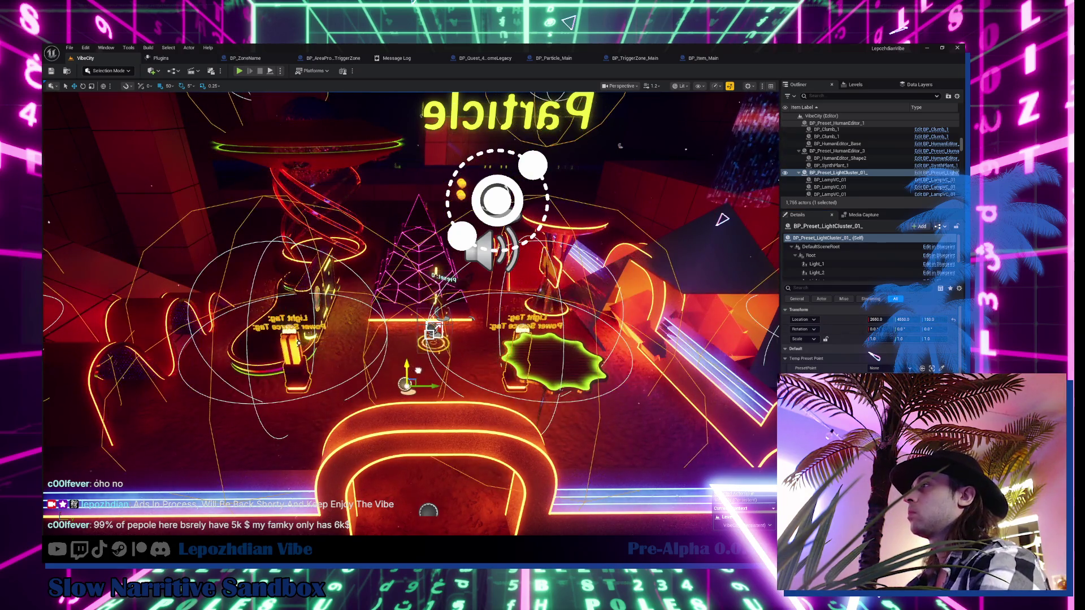
key("f")
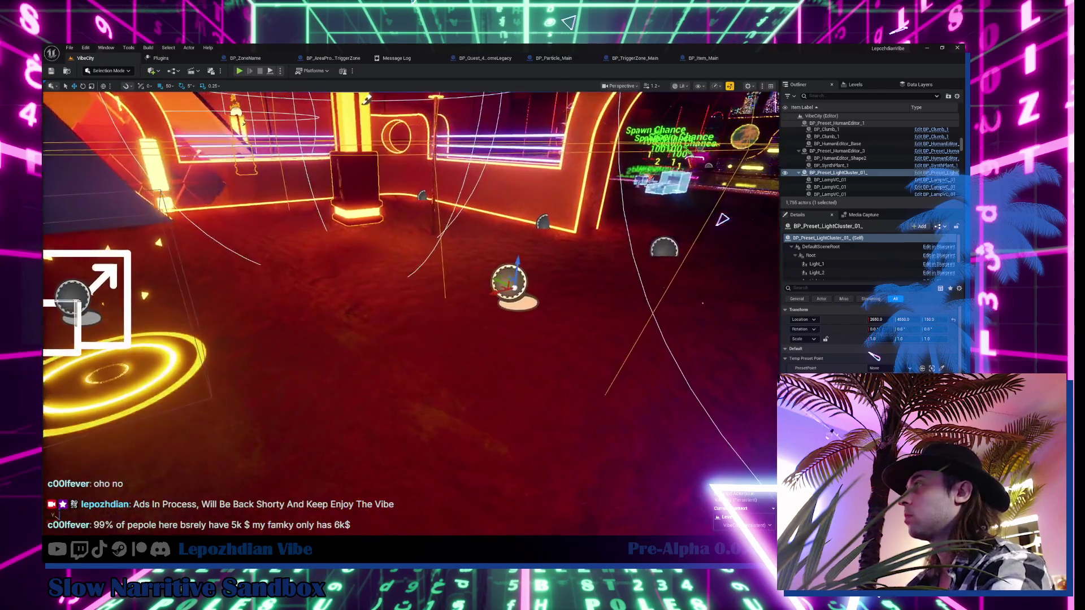
type("100")
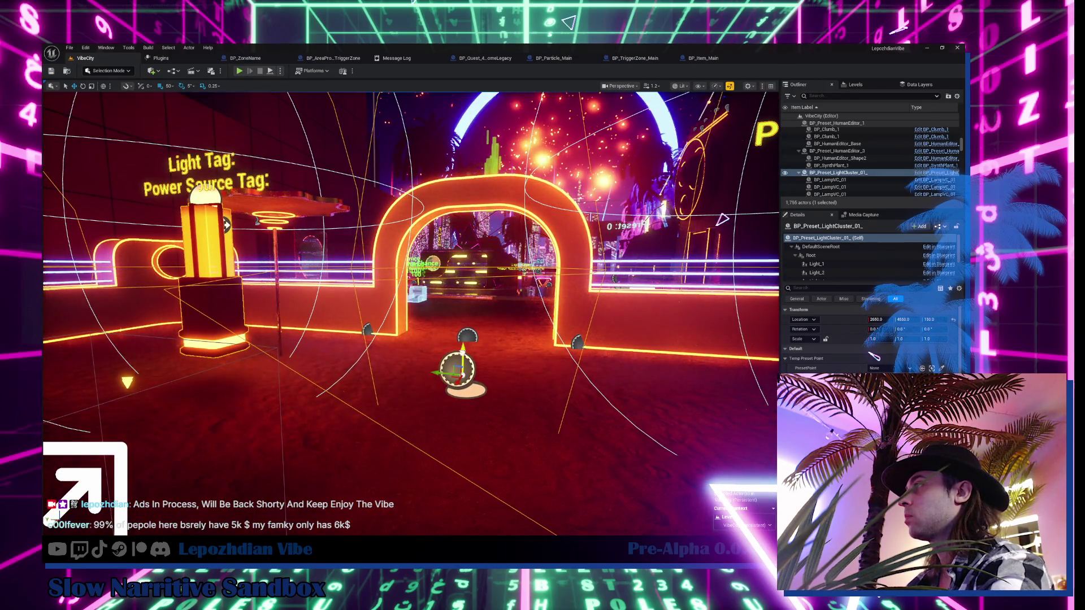
key("Return")
type("160")
key("Return")
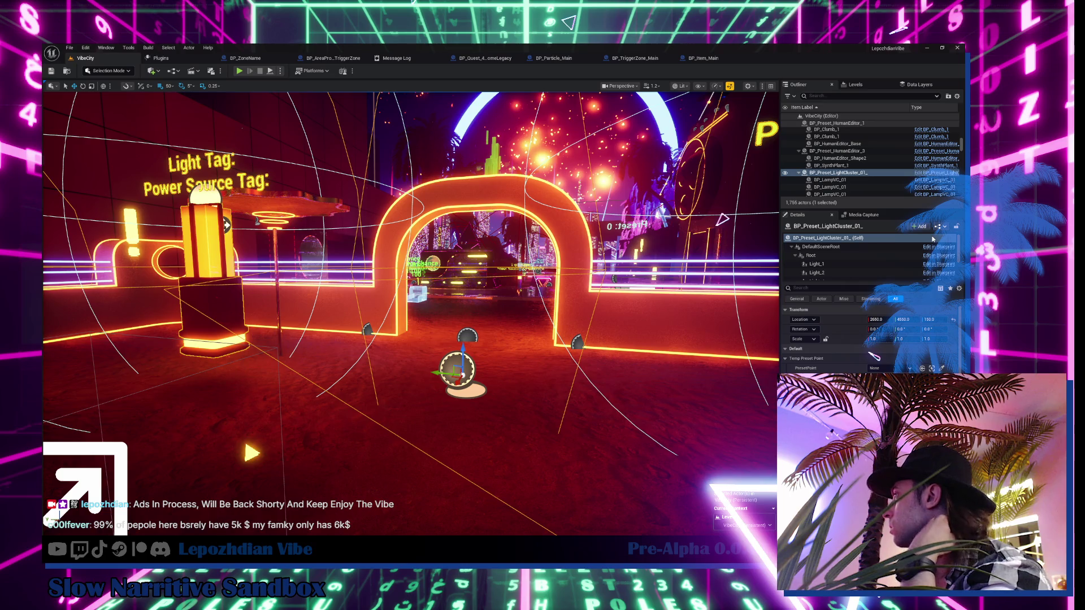
left_click(932, 243)
left_click(229, 85)
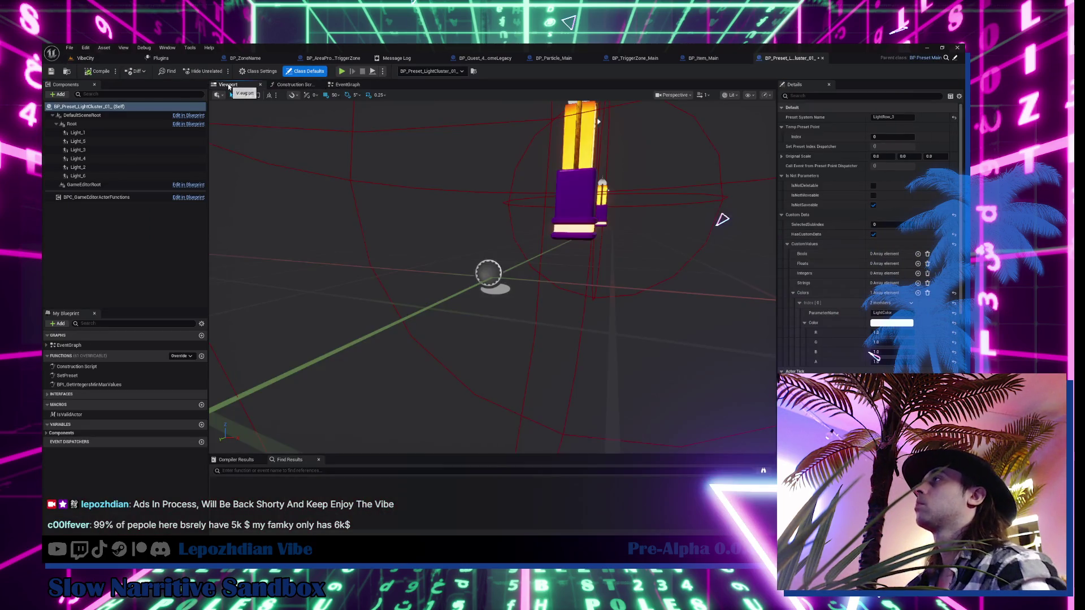
- Zoom out to inspect the whole light cluster, then close its Blueprint for VibeCity
mouse_move(555, 255)
left_mouse_down()
mouse_move(543, 249)
mouse_move(555, 255)
left_mouse_up()
scroll(555, 254, "down", 5)
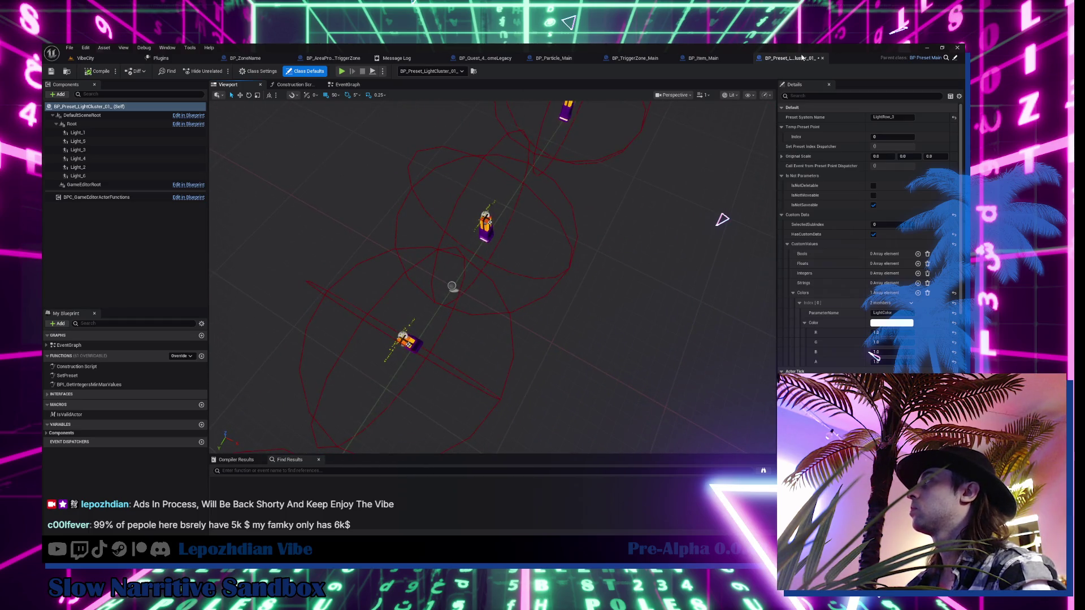
left_click(822, 59)
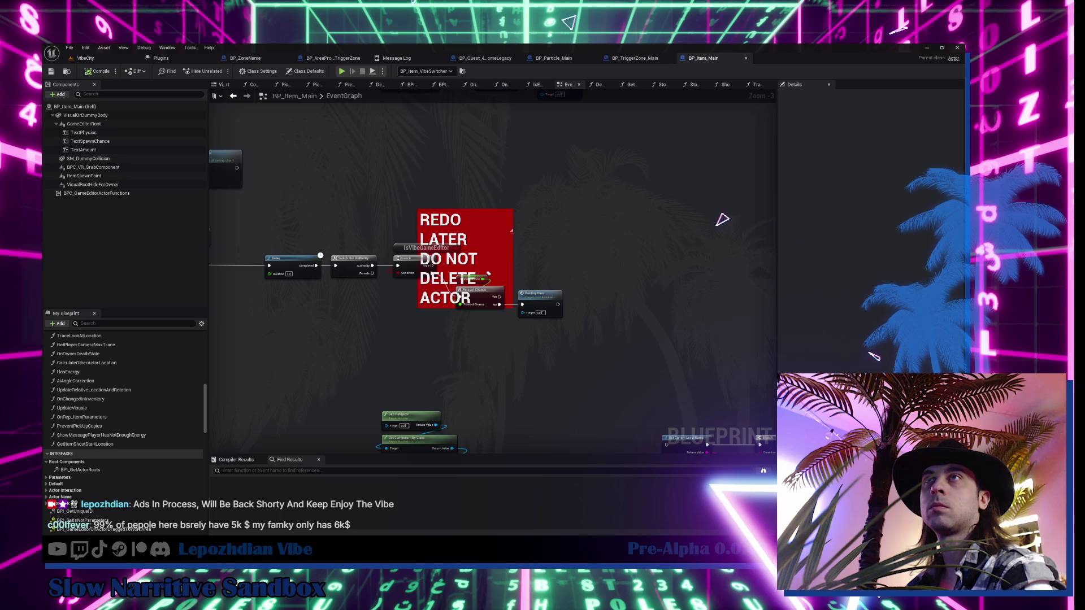
left_click(90, 59)
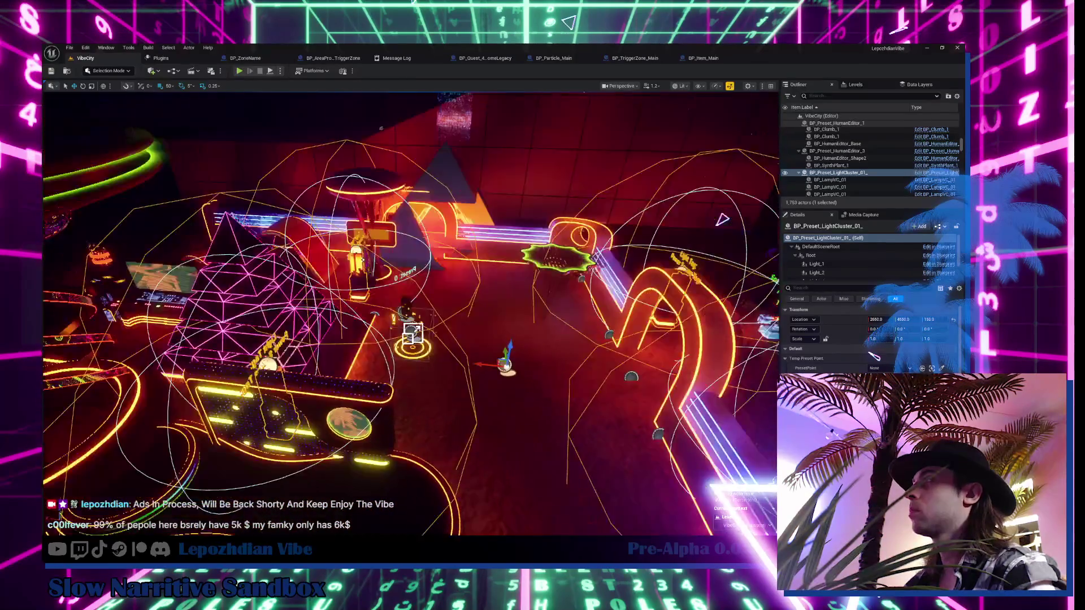
- Turn off VibeCity_CityLayout and VibeCity_TestAlex visibility, then drag the light cluster along X
left_click(854, 84)
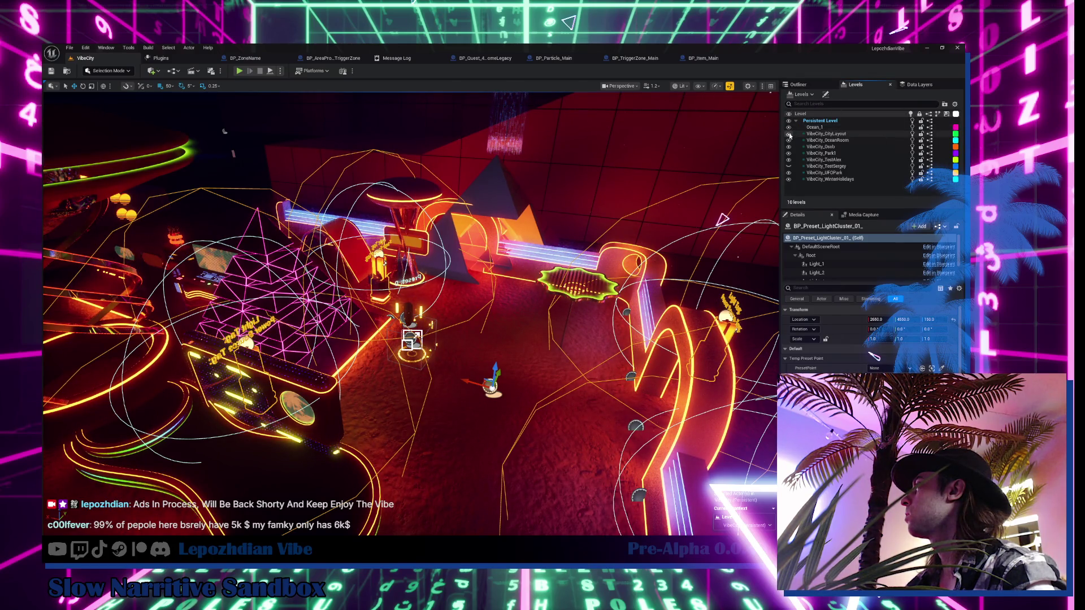
left_click(790, 135)
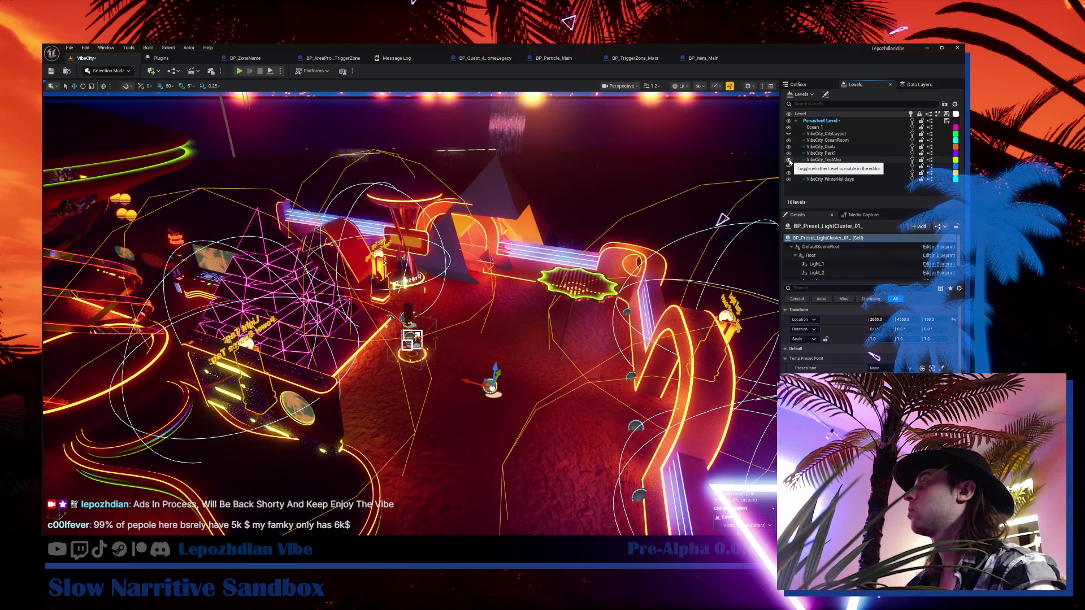
left_click(789, 161)
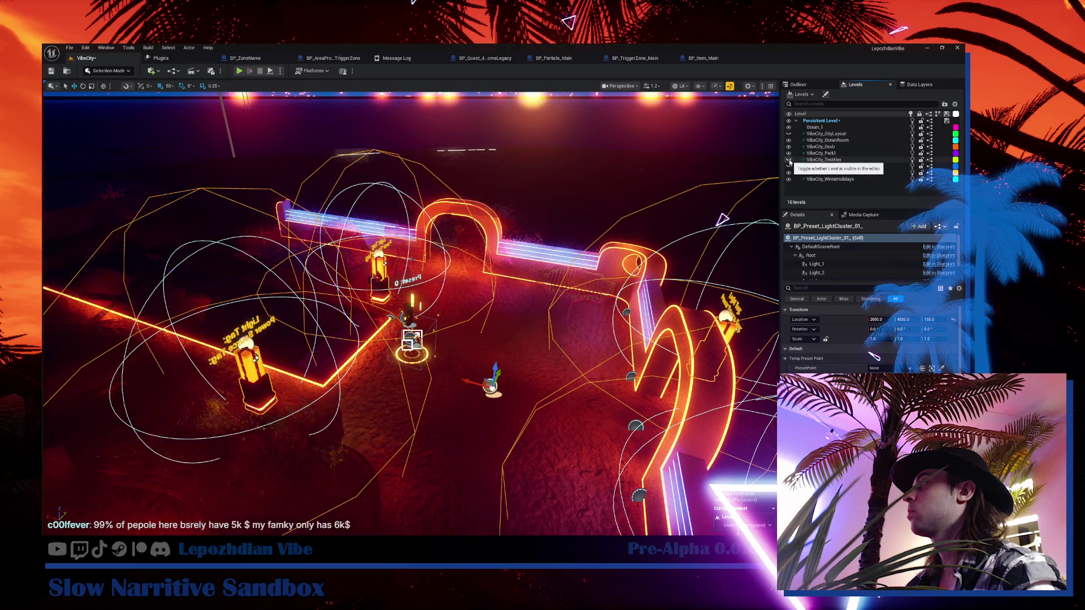
left_click_drag(358, 277, 358, 243)
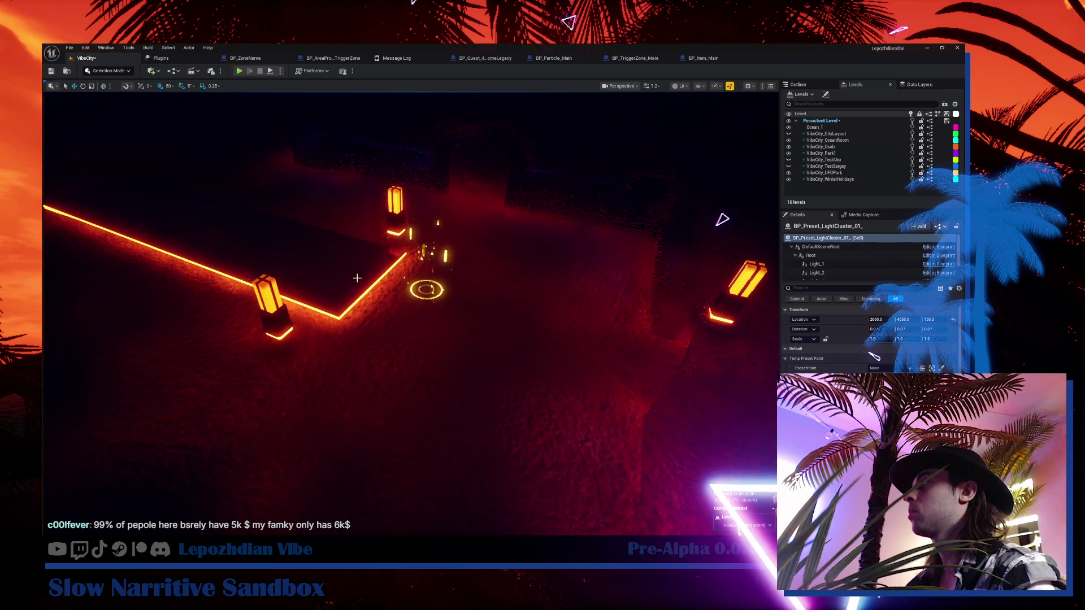
left_click_drag(489, 320, 390, 278)
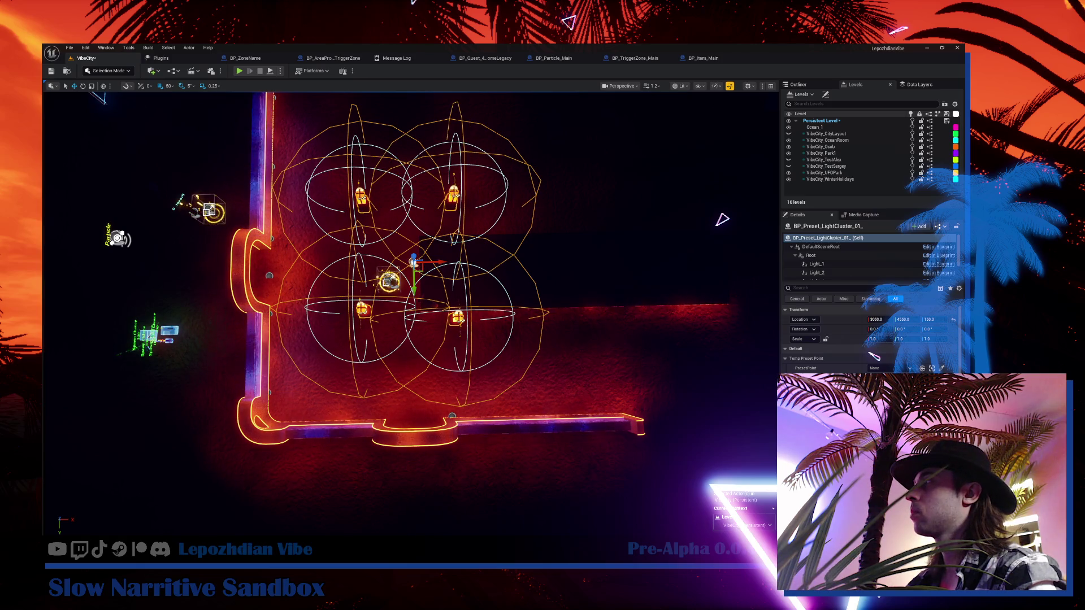
- Shift the light cluster to X 2900 and Y 4600, then back to X 3050
left_click_drag(433, 263, 403, 263)
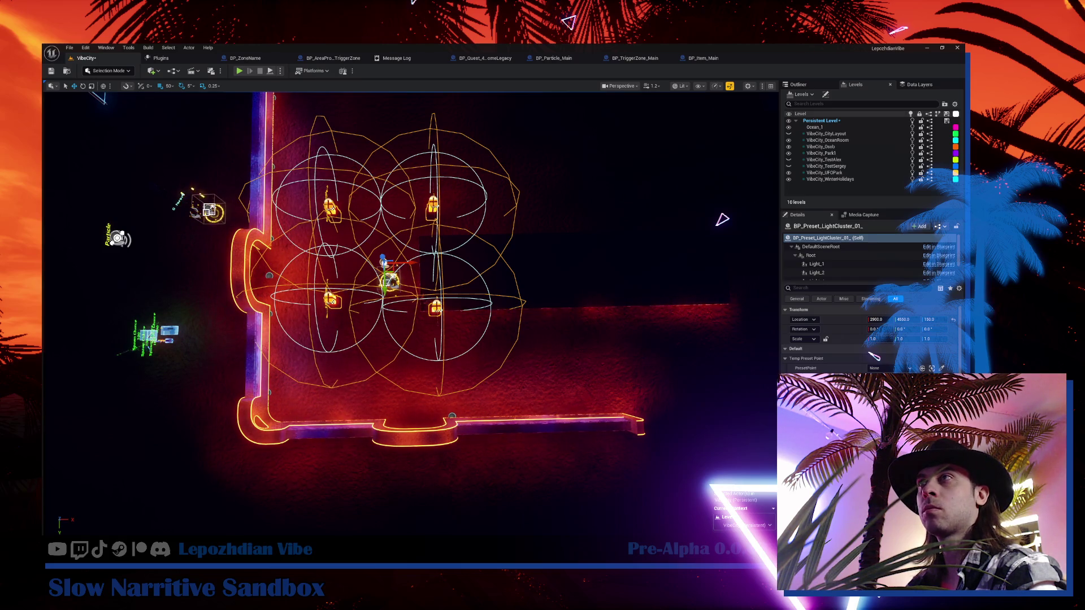
left_click_drag(403, 287, 548, 292)
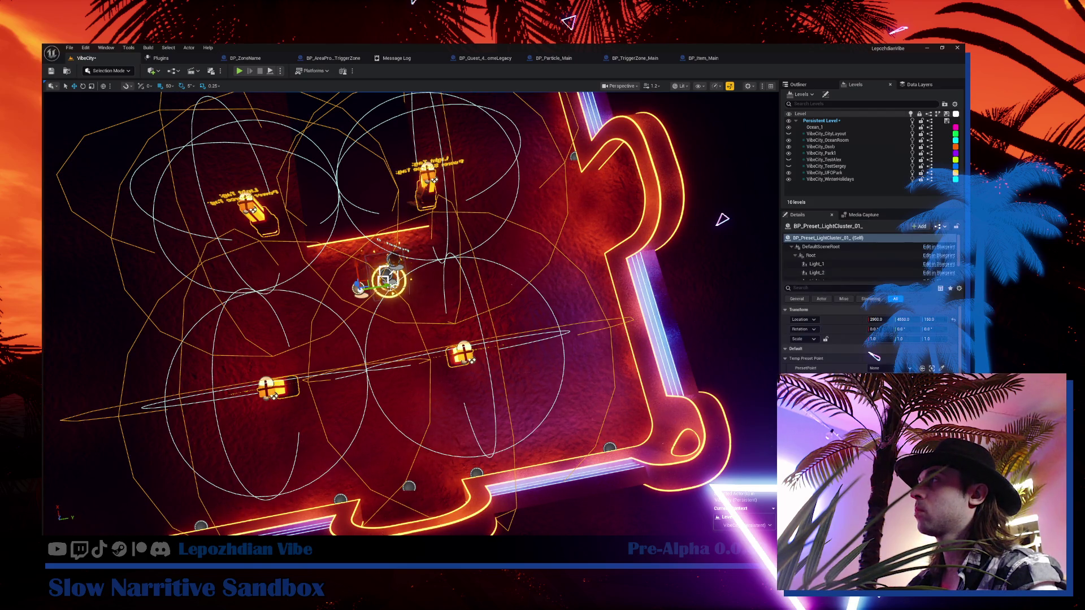
mouse_move(373, 286)
left_mouse_down()
mouse_move(354, 290)
mouse_move(419, 305)
mouse_move(467, 350)
left_mouse_up()
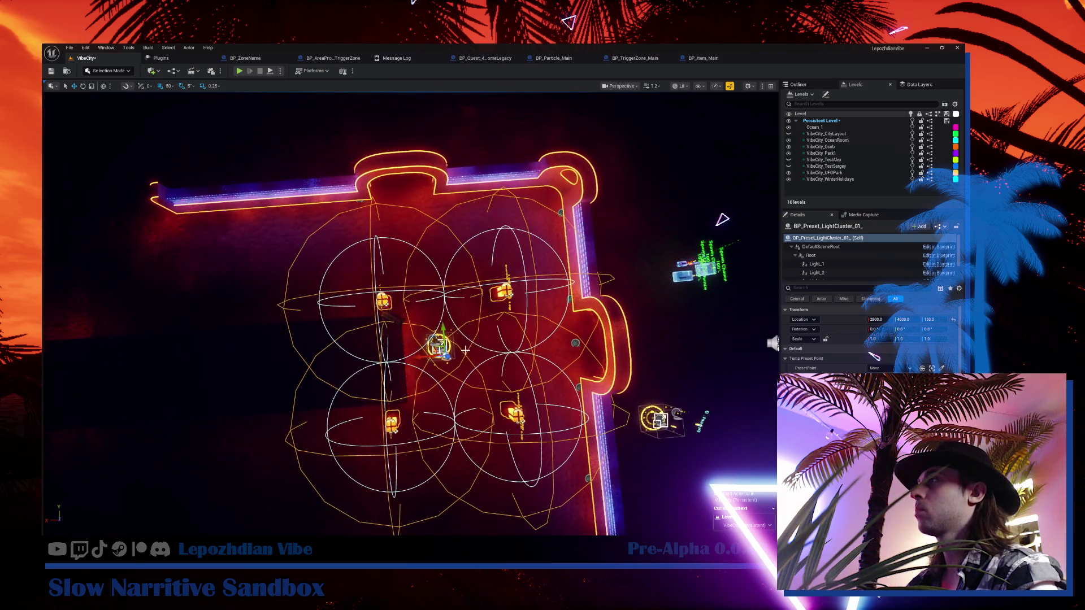
left_click(237, 368)
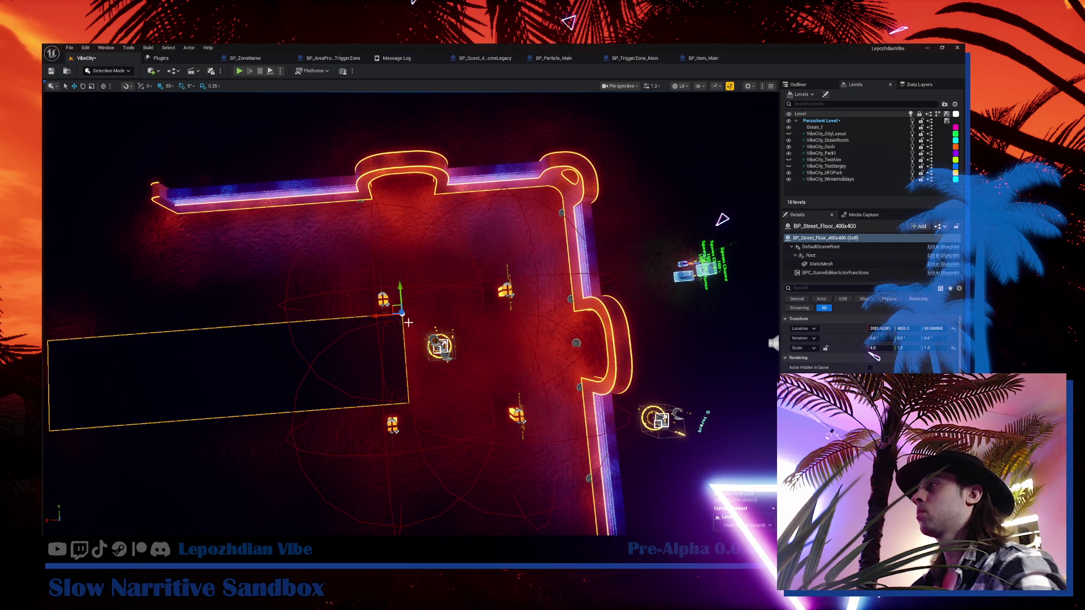
key("Escape")
left_click(440, 346)
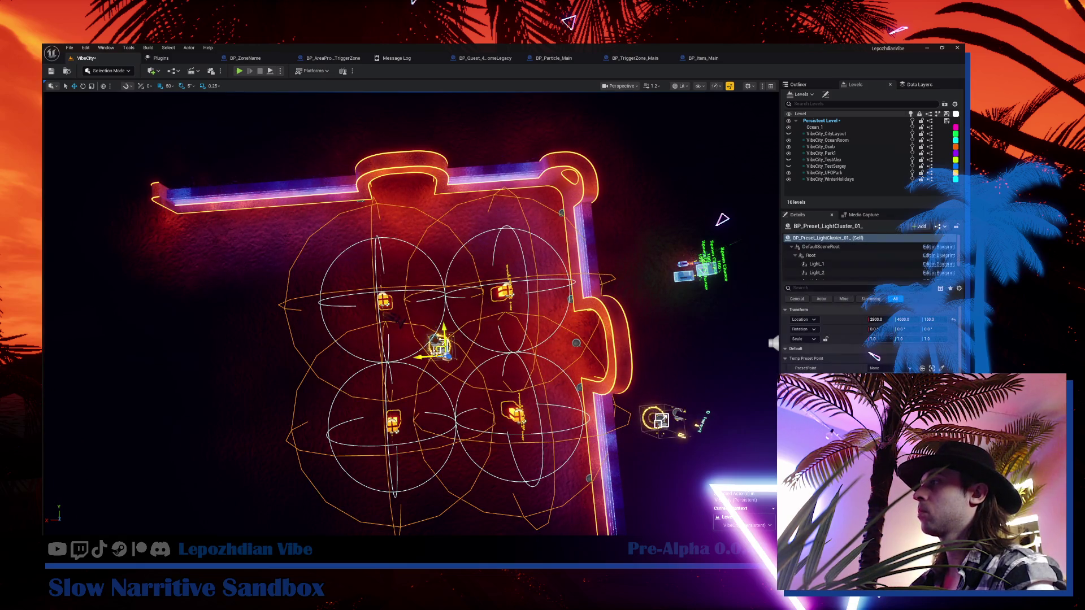
mouse_move(418, 358)
left_mouse_down()
mouse_move(383, 356)
mouse_move(396, 362)
mouse_move(407, 339)
mouse_move(397, 353)
left_mouse_up()
scroll(383, 356, "down", 6)
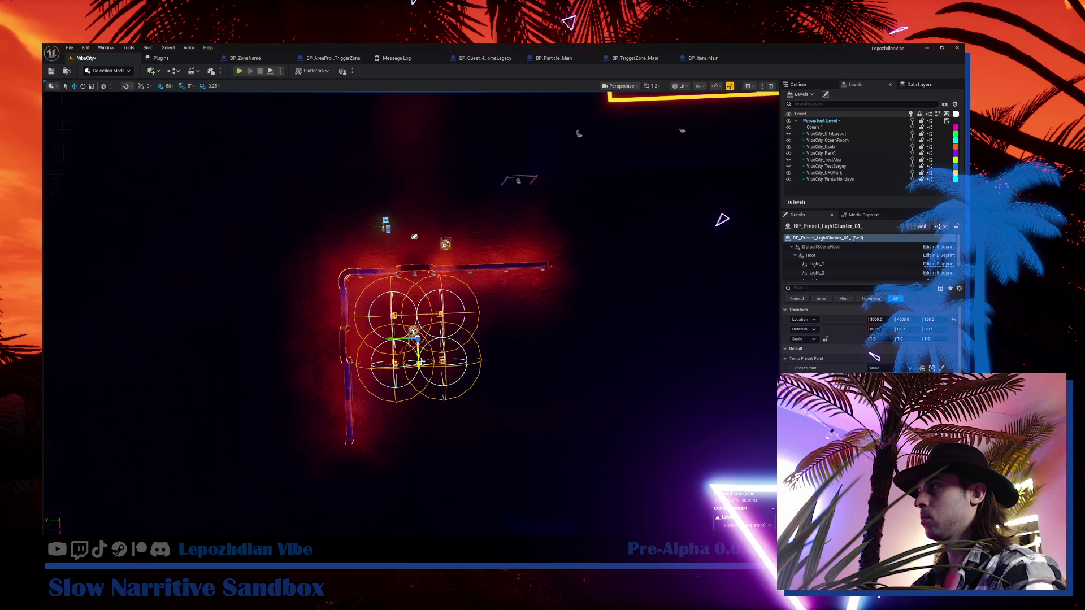
- Orbit and zoom around the four lamps to check the cluster's placement at eye level
left_click(567, 304)
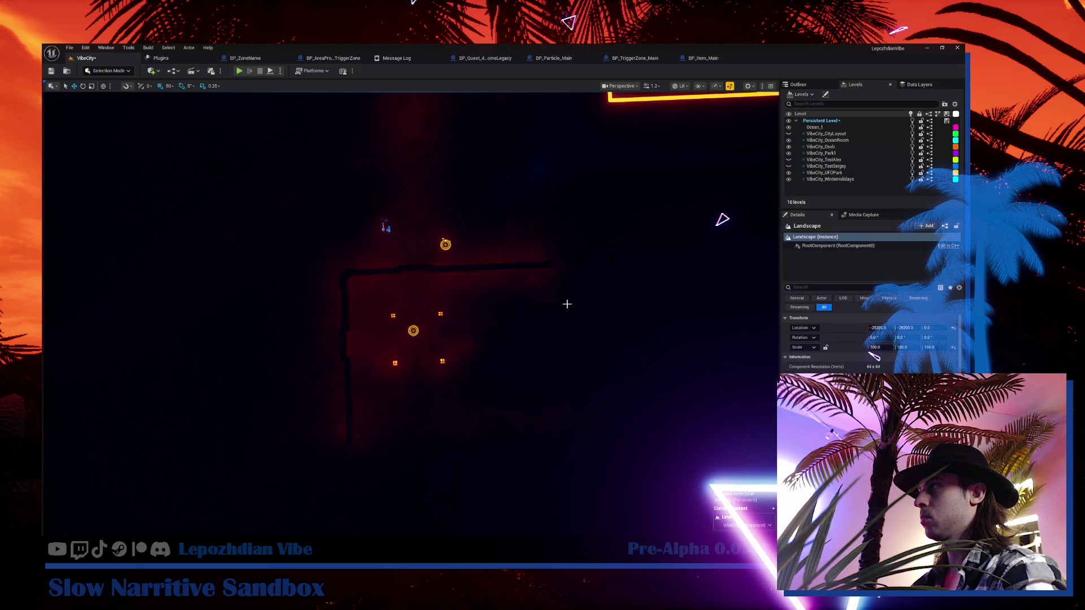
scroll(567, 304, "up", 1)
scroll(411, 314, "up", 5)
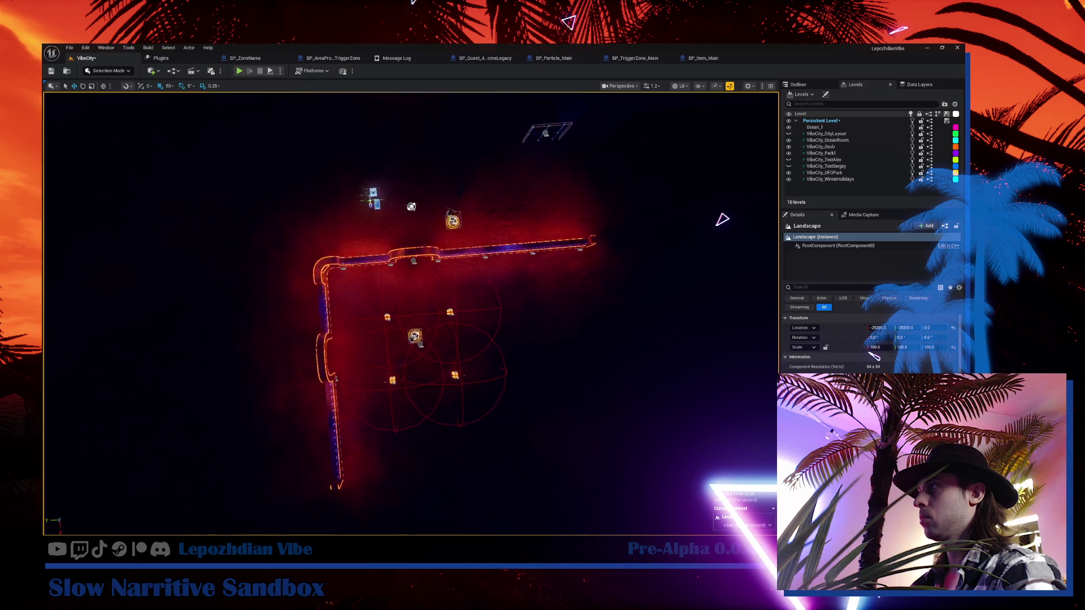
left_click_drag(410, 313, 591, 313)
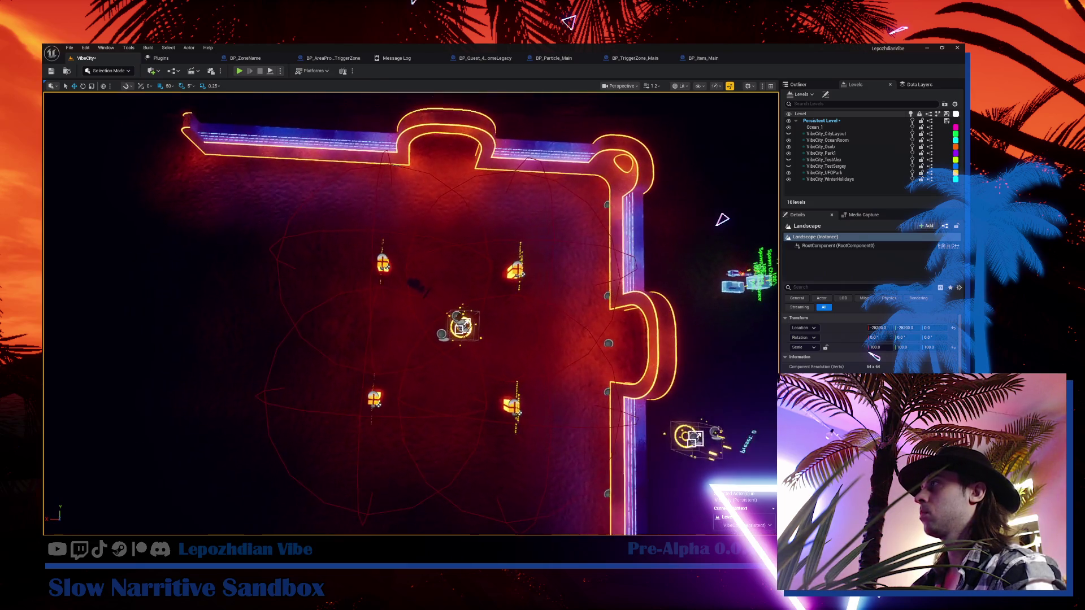
scroll(410, 314, "down", 5)
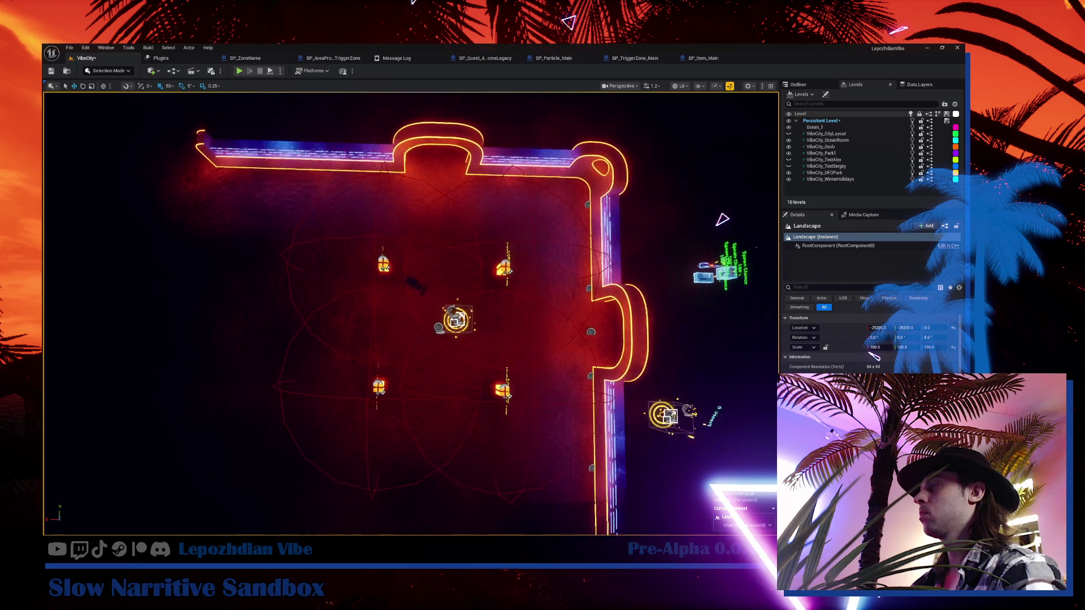
scroll(386, 311, "down", 6)
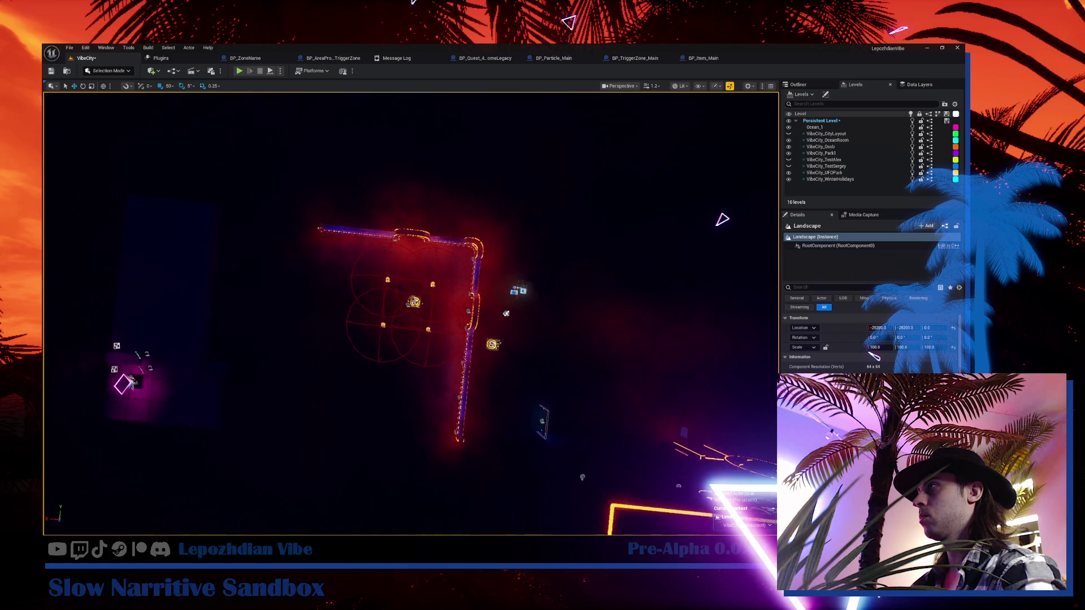
left_click(426, 290)
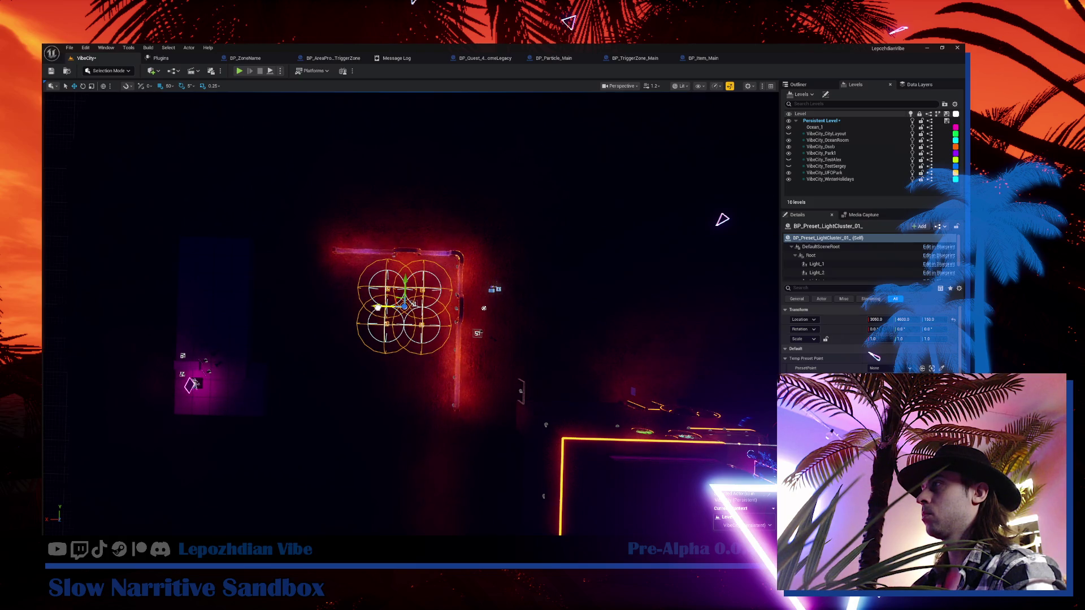
left_click_drag(396, 305, 215, 312)
scroll(411, 313, "up", 10)
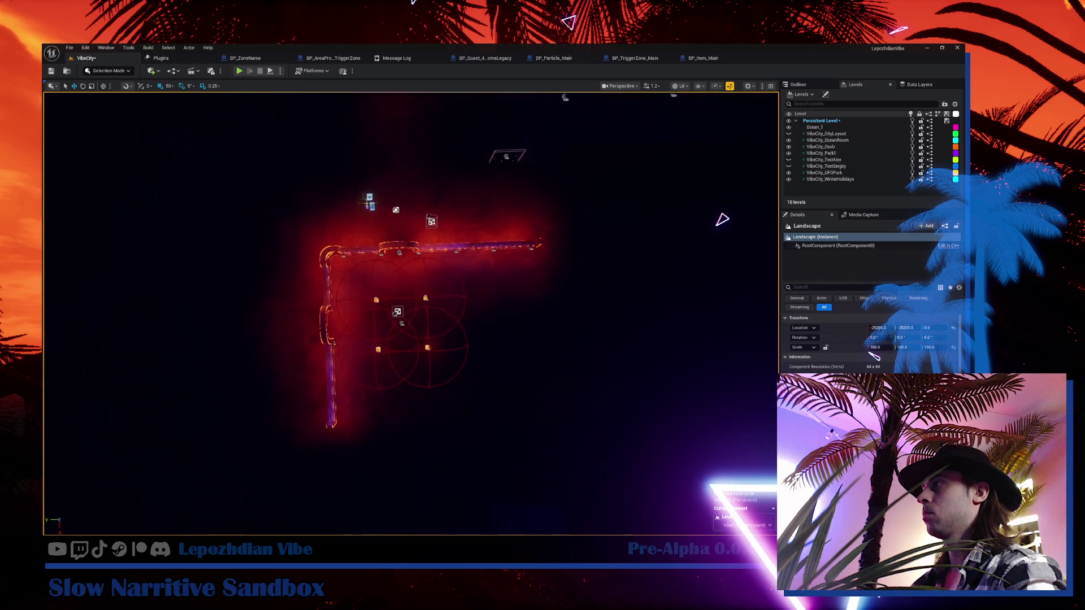
mouse_move(411, 314)
left_mouse_down()
mouse_move(411, 226)
mouse_move(373, 232)
mouse_move(410, 231)
mouse_move(390, 232)
mouse_move(402, 277)
left_mouse_up()
- Paste the light cluster's Location onto BP_AreaProgress_4_4 and frame the marker
left_click(396, 308)
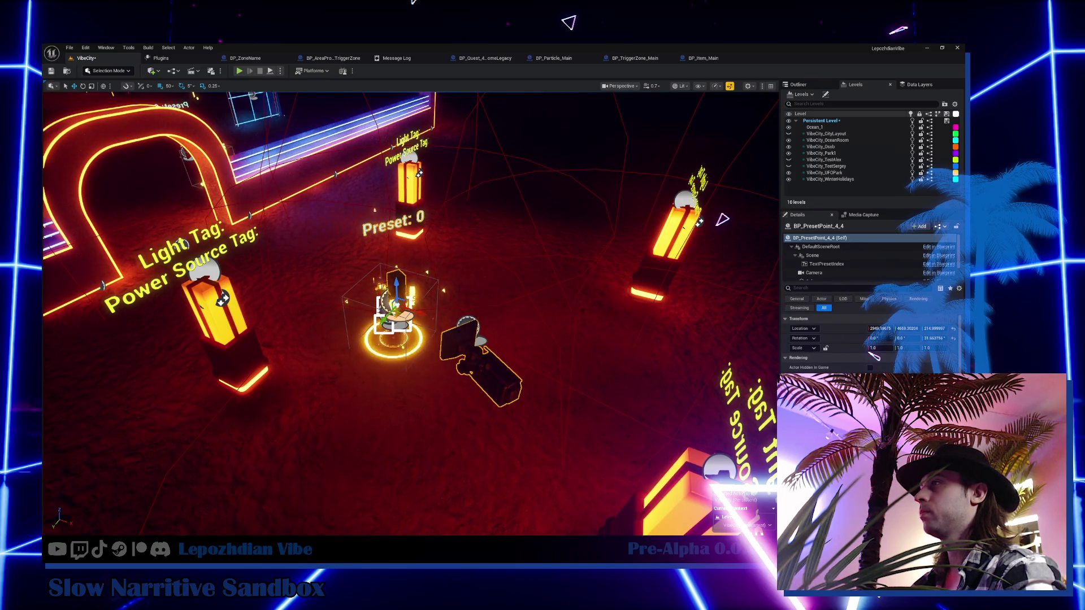
left_click(472, 336)
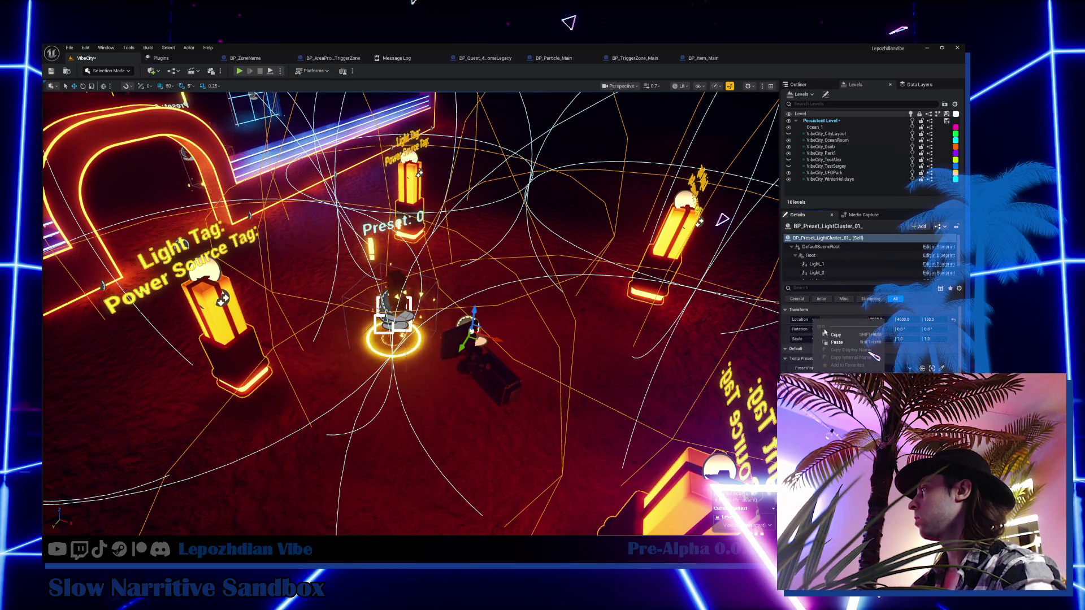
left_click(394, 316)
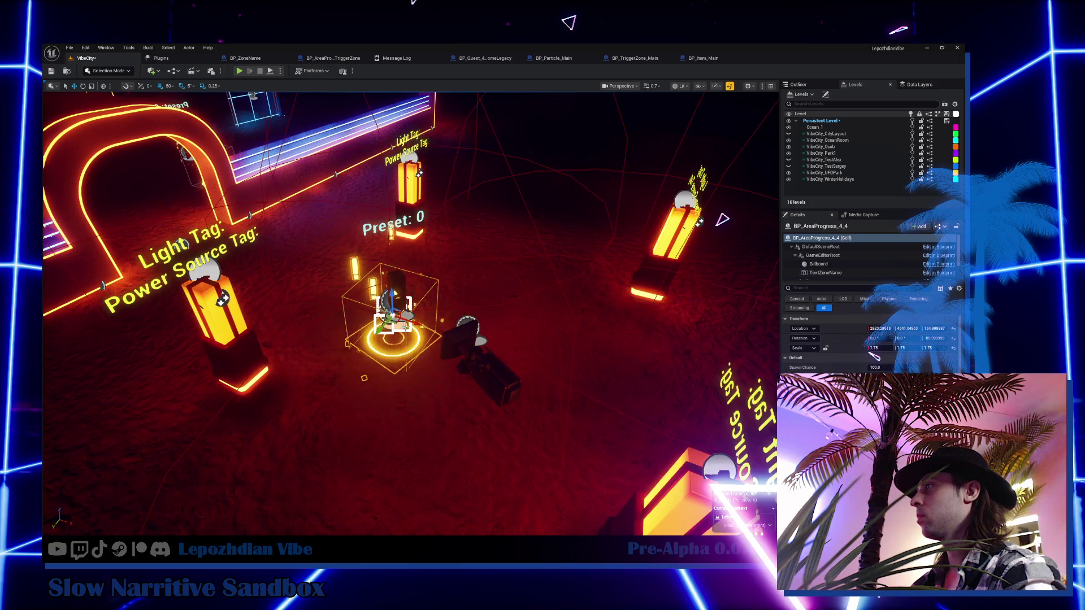
right_click(801, 329)
left_click(825, 351)
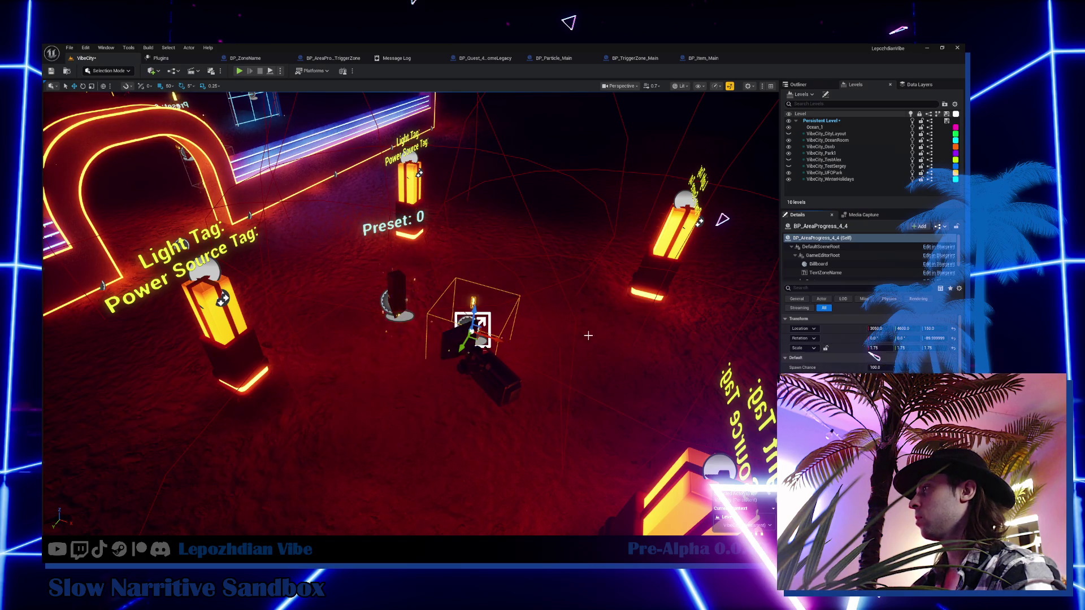
key("f")
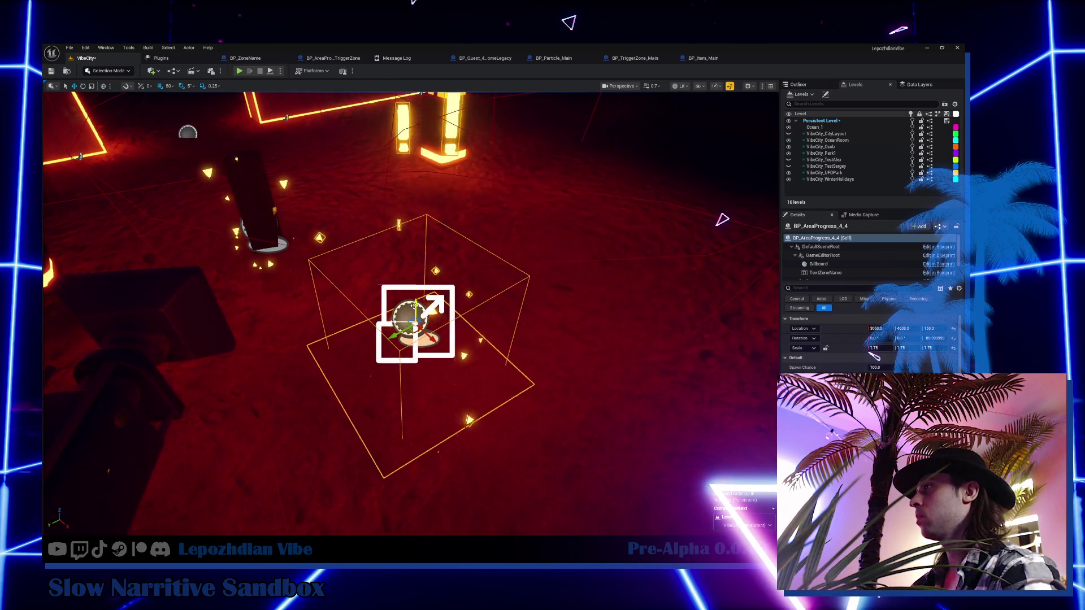
- Set the snap step to 5 and lower the marker to Z 185, just above the cluster
mouse_move(416, 308)
left_mouse_down()
mouse_move(416, 266)
mouse_move(416, 327)
mouse_move(401, 356)
left_mouse_up()
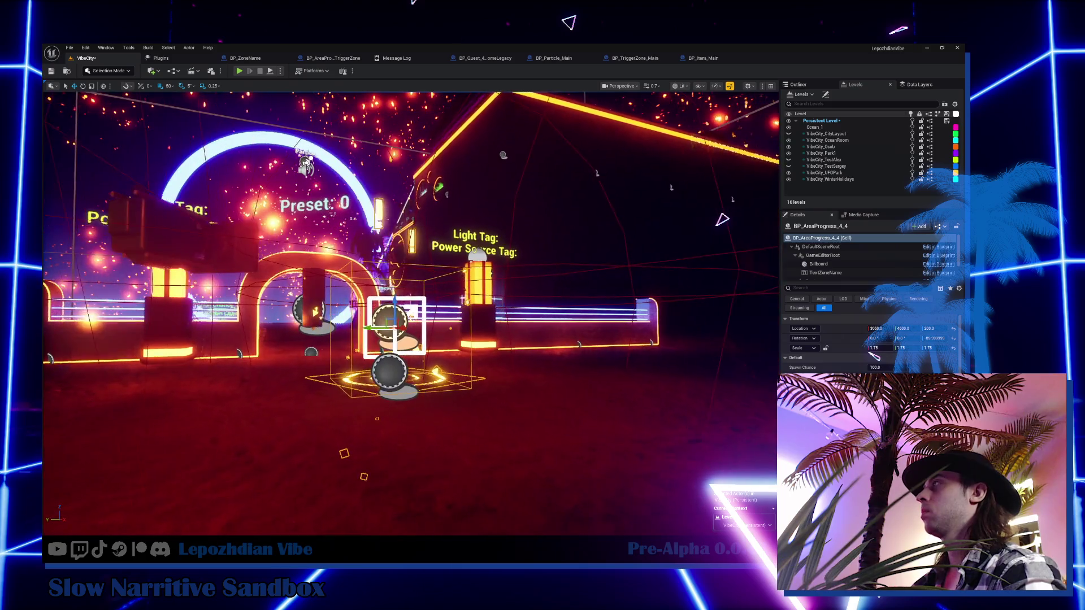
left_click(169, 86)
left_click(187, 116)
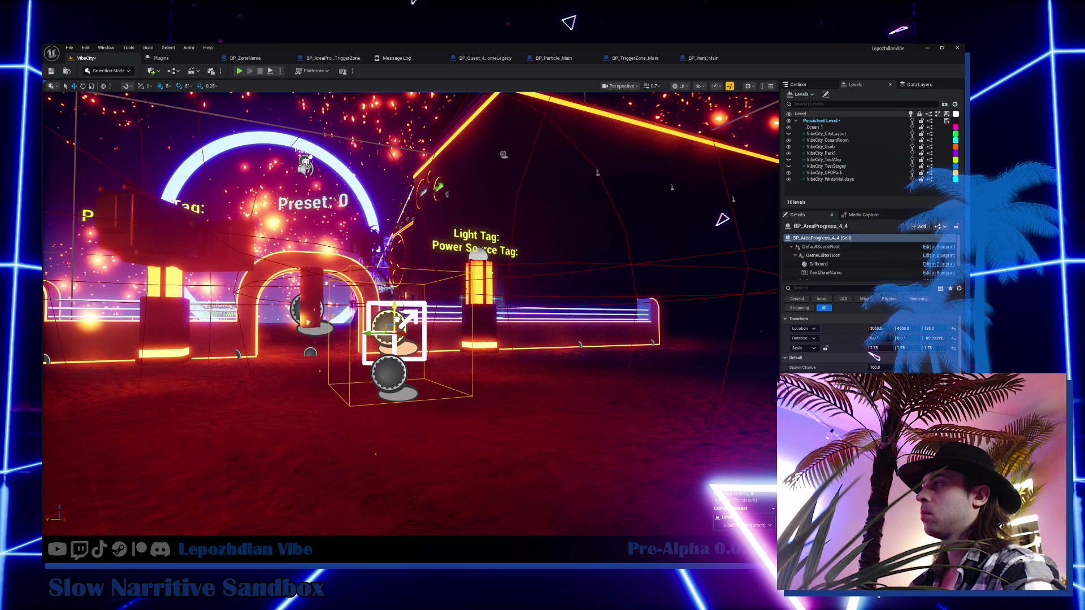
left_click_drag(395, 313, 394, 318)
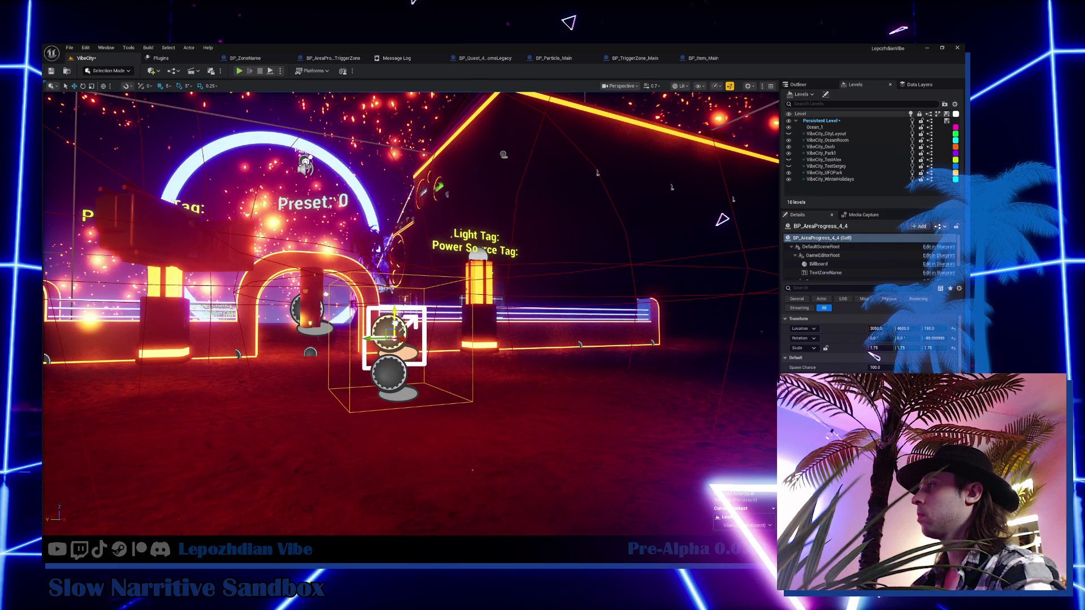
mouse_move(395, 314)
left_mouse_down()
mouse_move(335, 308)
mouse_move(336, 246)
left_mouse_up()
- Paste BP_AreaProgress_4_4's Location onto BP_PresetPoint_4_4, centring it among the lamps at 3060/4600/180
left_click(337, 245)
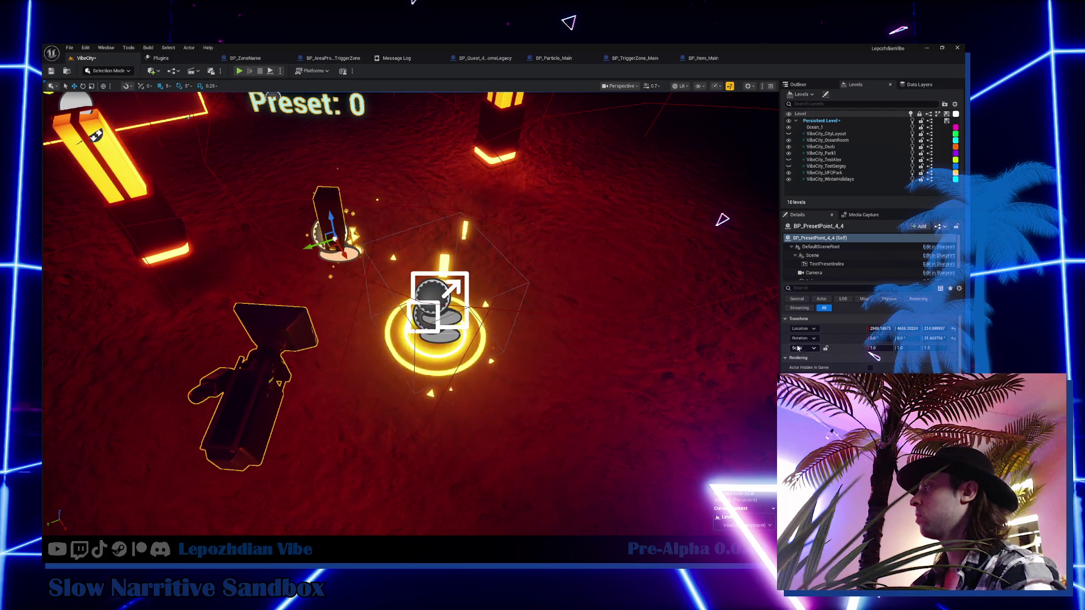
left_click(440, 302)
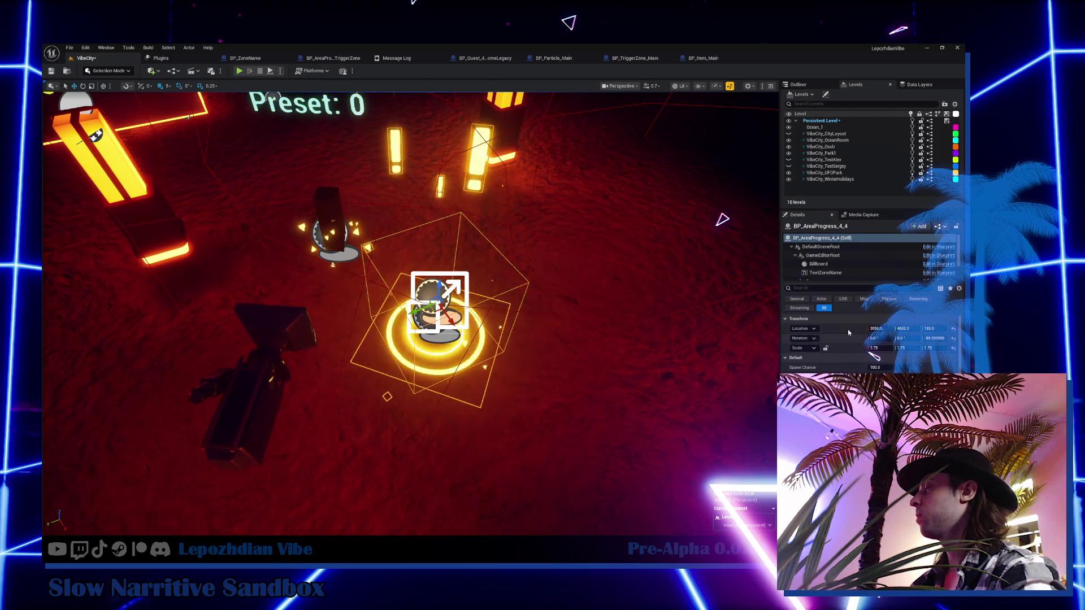
right_click(816, 338)
key("Escape")
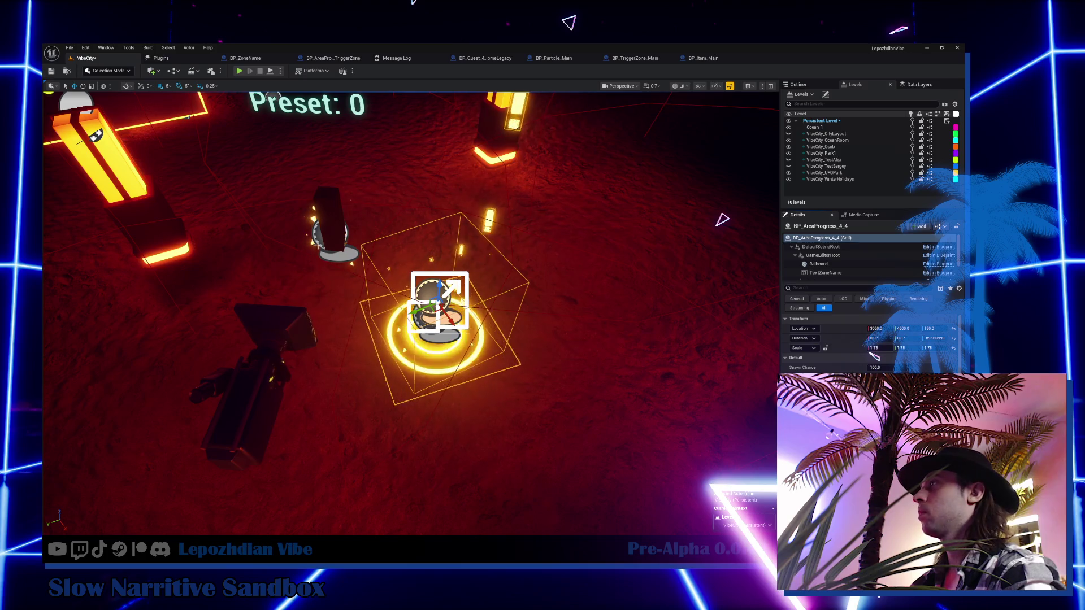
key("ctrl+z")
right_click(800, 328)
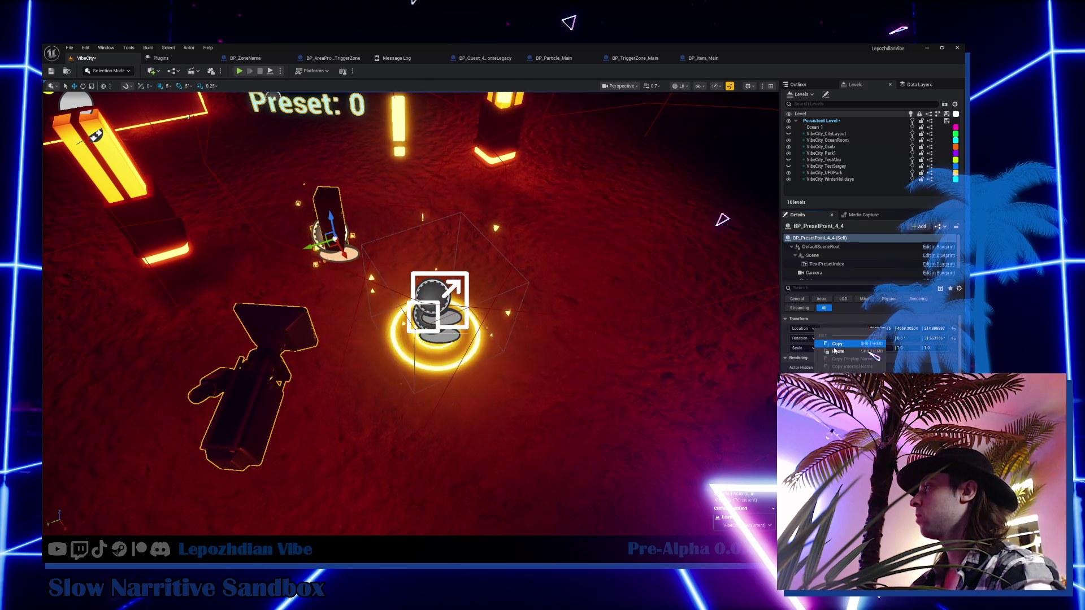
left_click(826, 350)
scroll(699, 340, "down", 10)
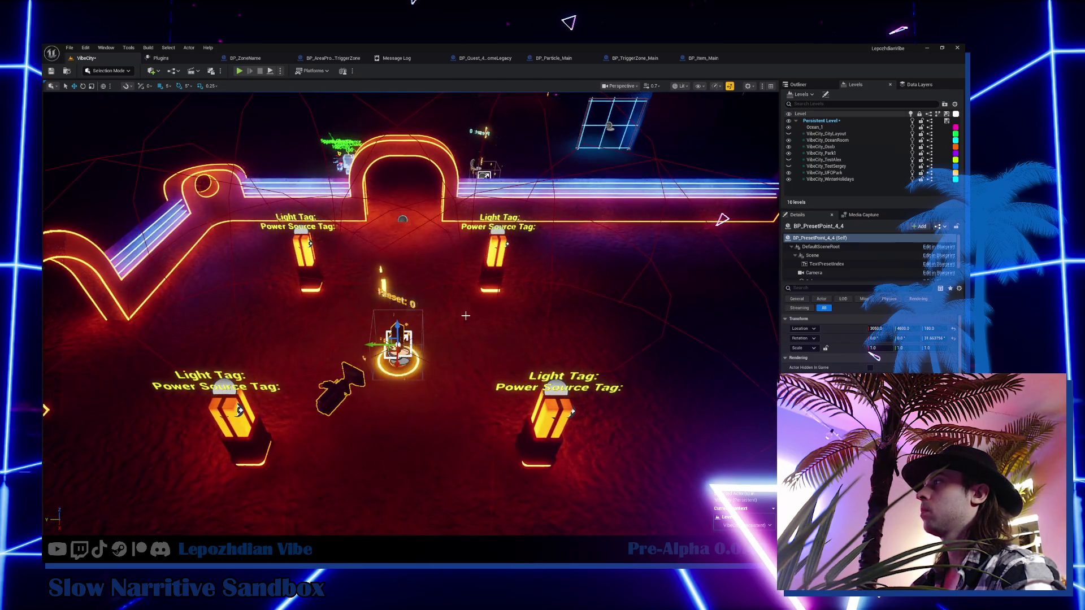
scroll(411, 314, "up", 2)
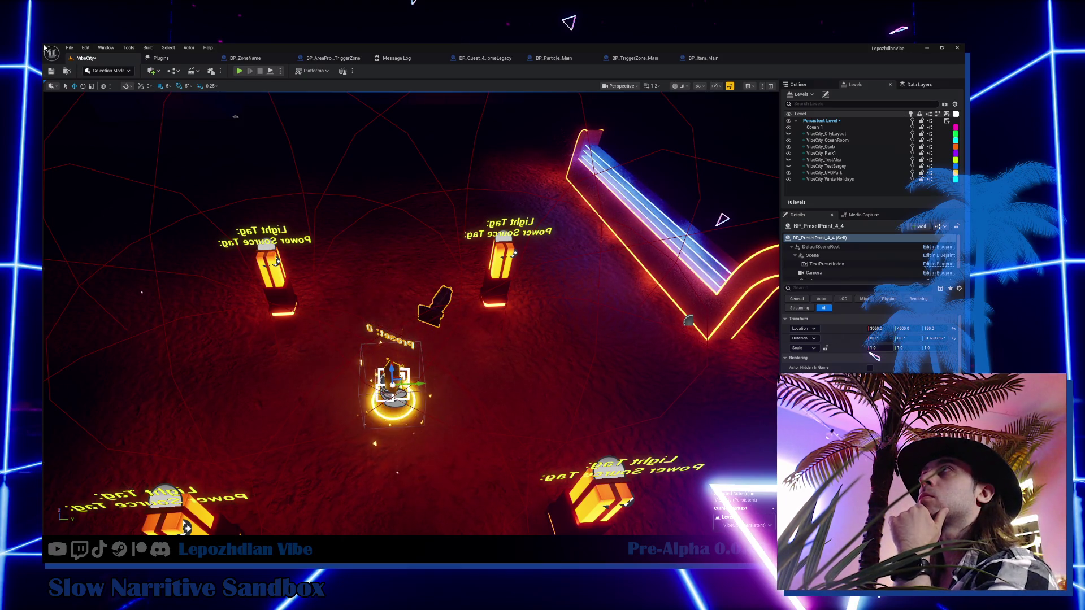
left_click(70, 48)
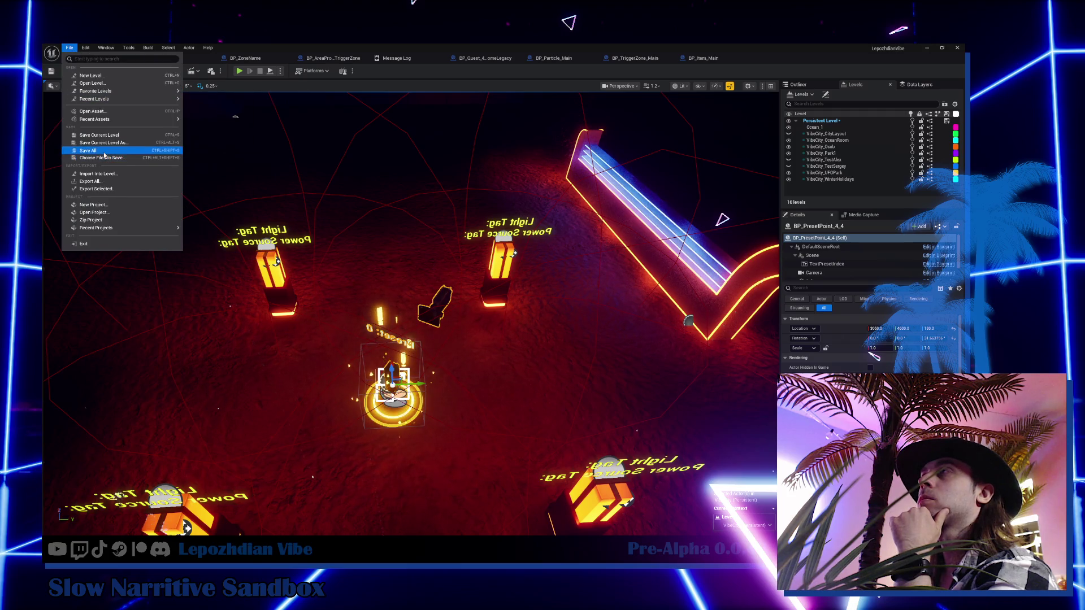
- Run Save All to store the VibeCity level and all modified assets
left_click(102, 152)
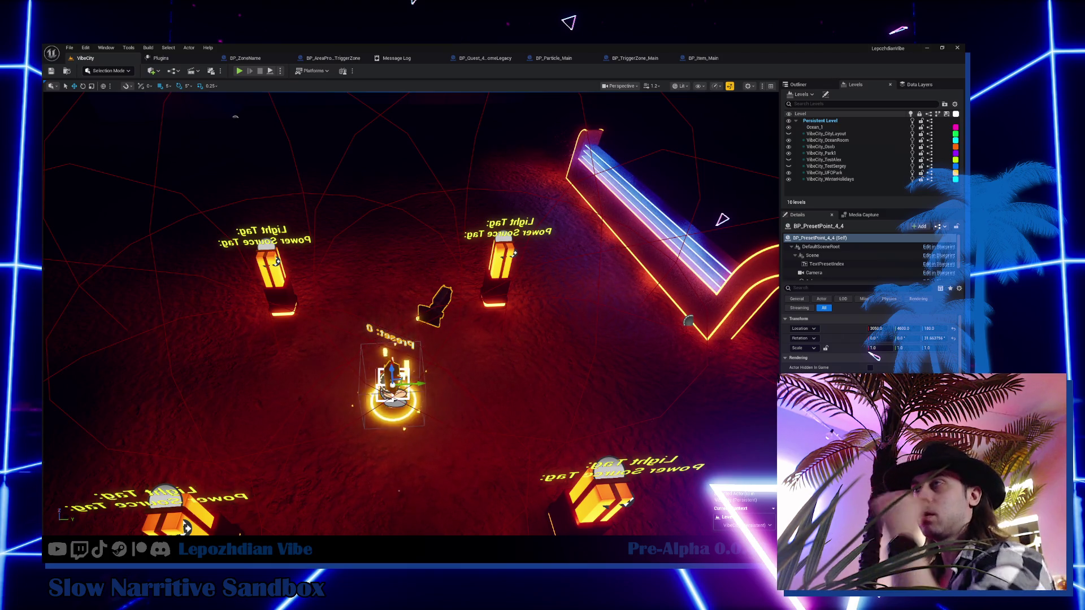
scroll(256, 315, "up", 2)
- Search the Content folder for 'presets' and open the DT_ActorsPresetsData data table
key("ctrl+space")
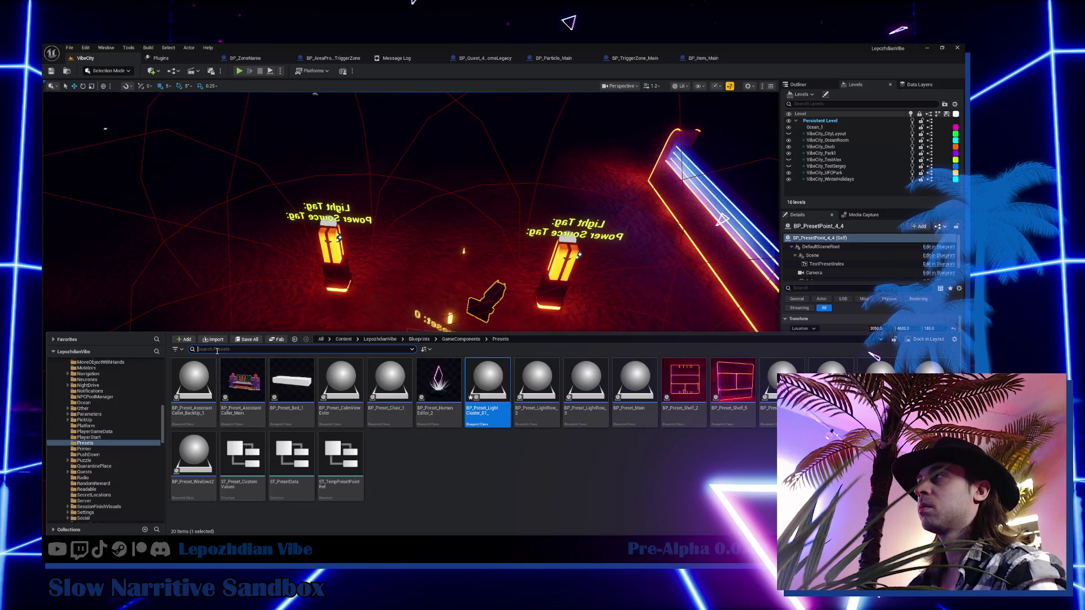
scroll(130, 383, "up", 10)
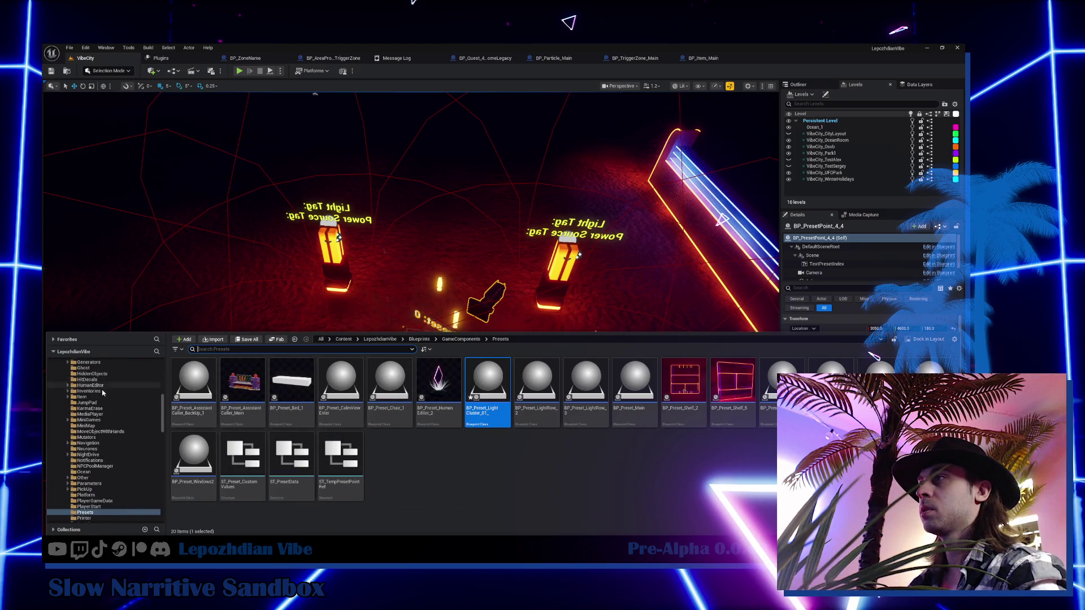
left_click(71, 368)
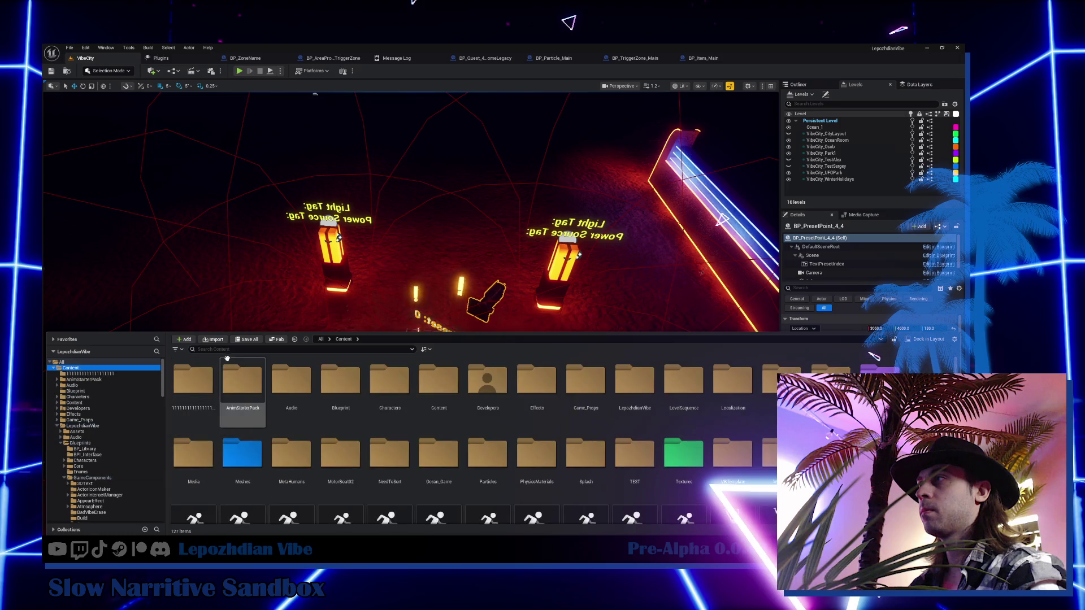
left_click(248, 349)
type("presets")
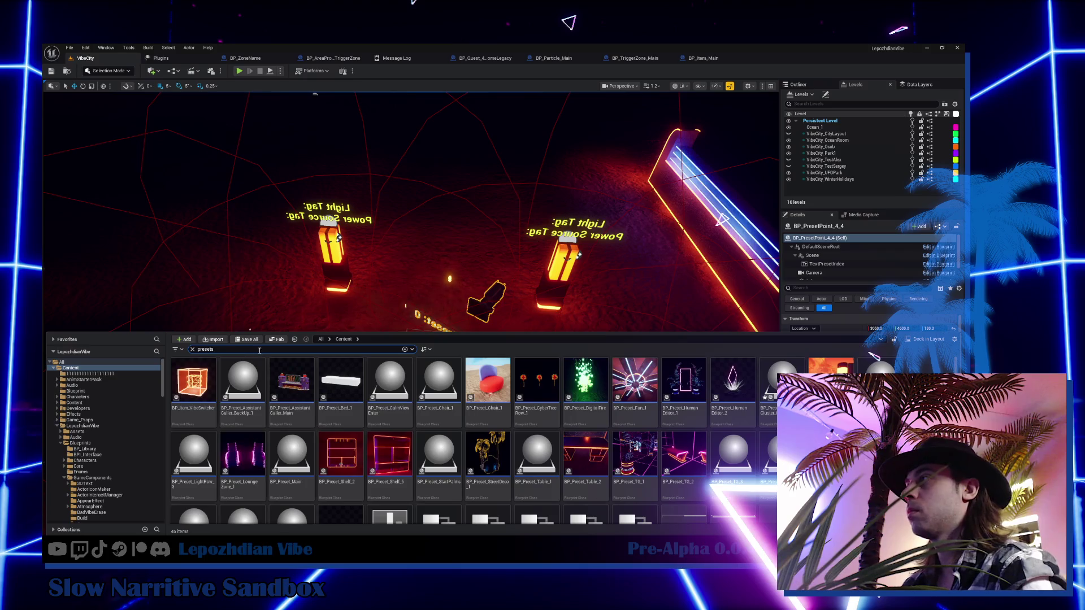
scroll(429, 452, "down", 1)
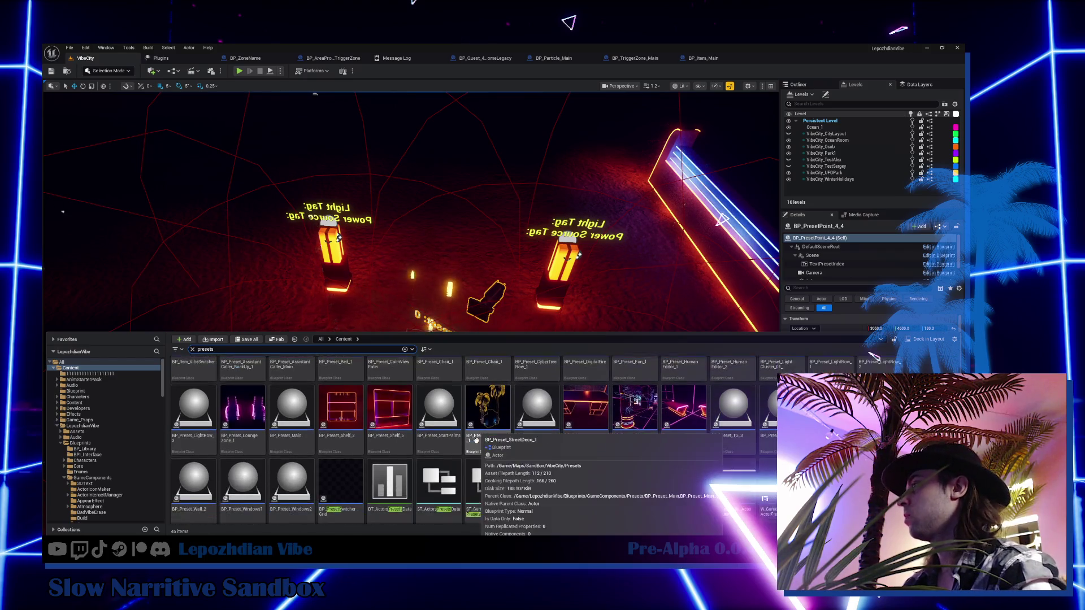
left_click(381, 486)
double_click(379, 465)
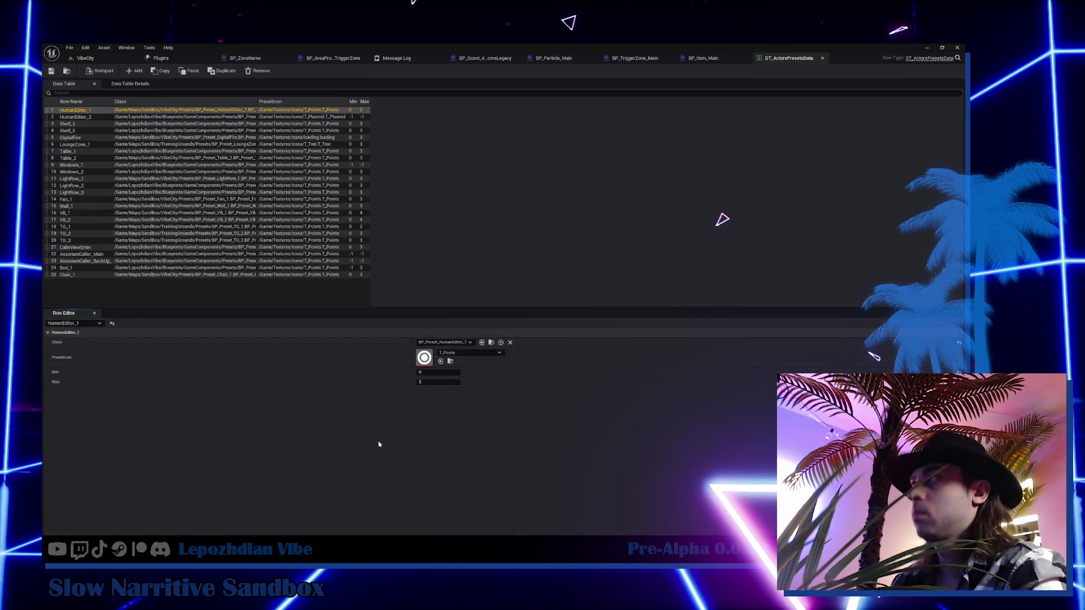
- Add a 26th row named LightCluster_01 to DT_ActorsPresetsData, then go back to VibeCity
left_click(134, 71)
double_click(73, 282)
type("LightCluster_01_")
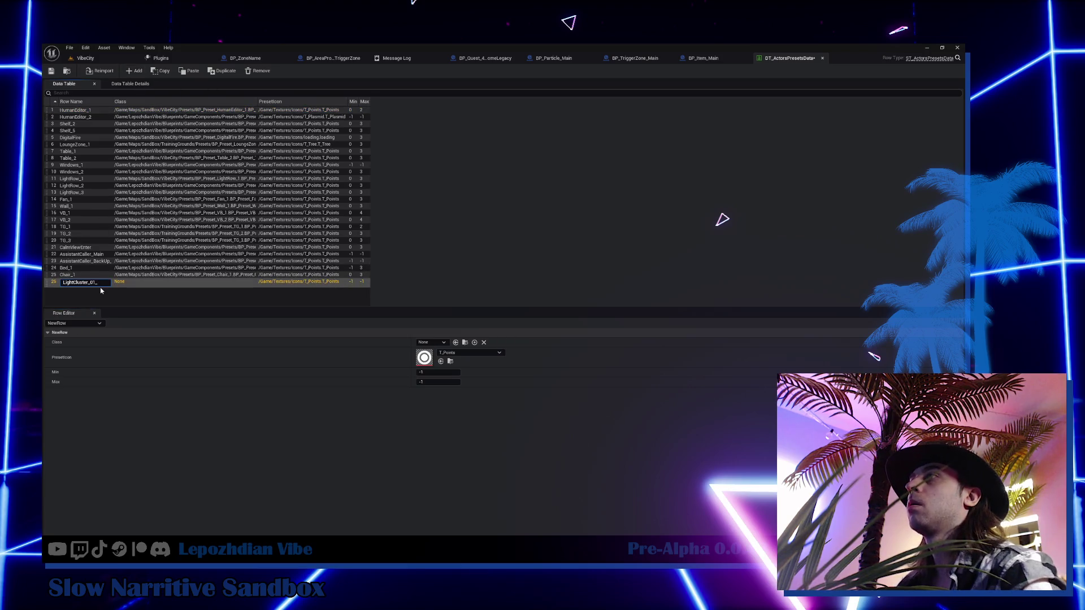
key("Return")
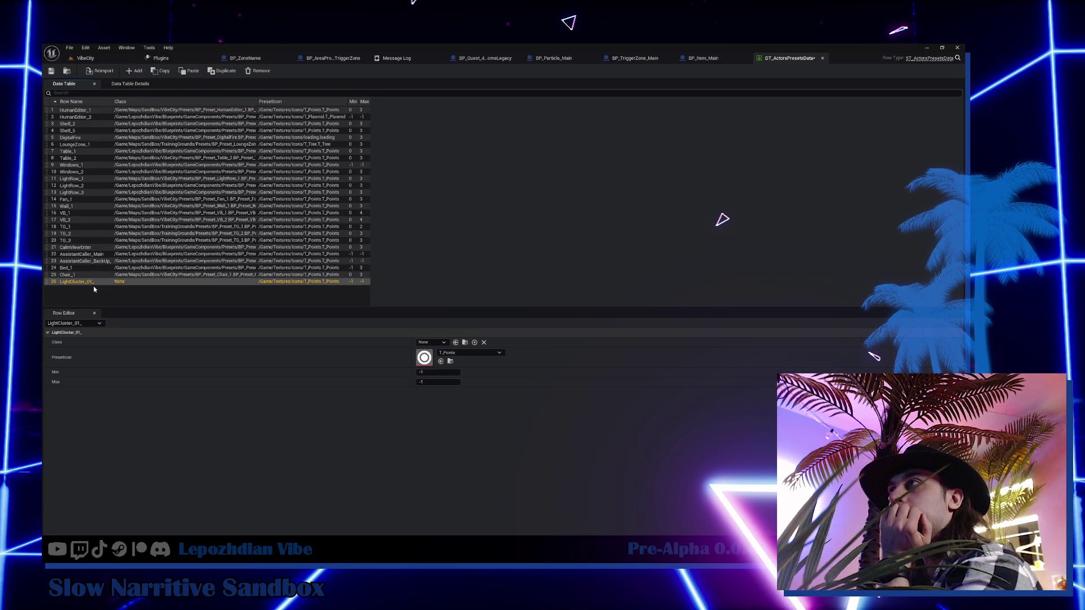
double_click(97, 282)
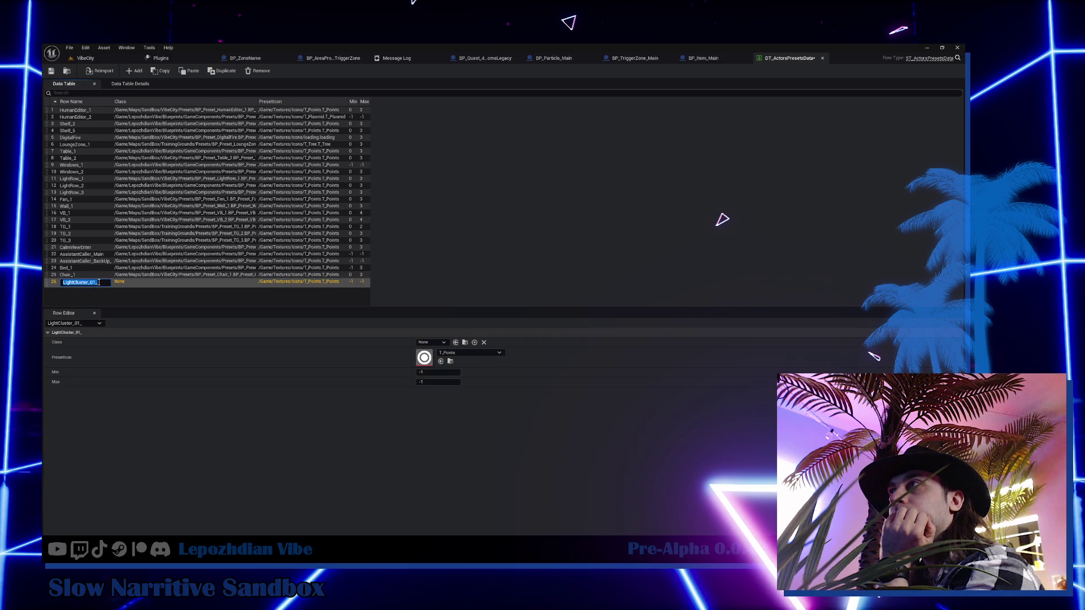
left_click(106, 283)
key("BackSpace")
key("Return")
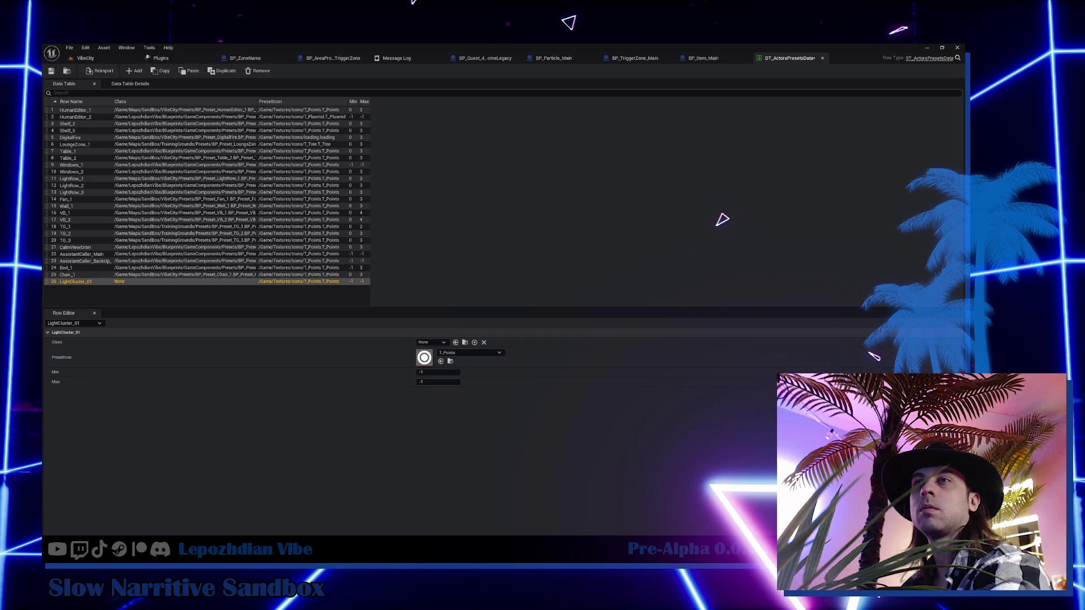
left_click(105, 58)
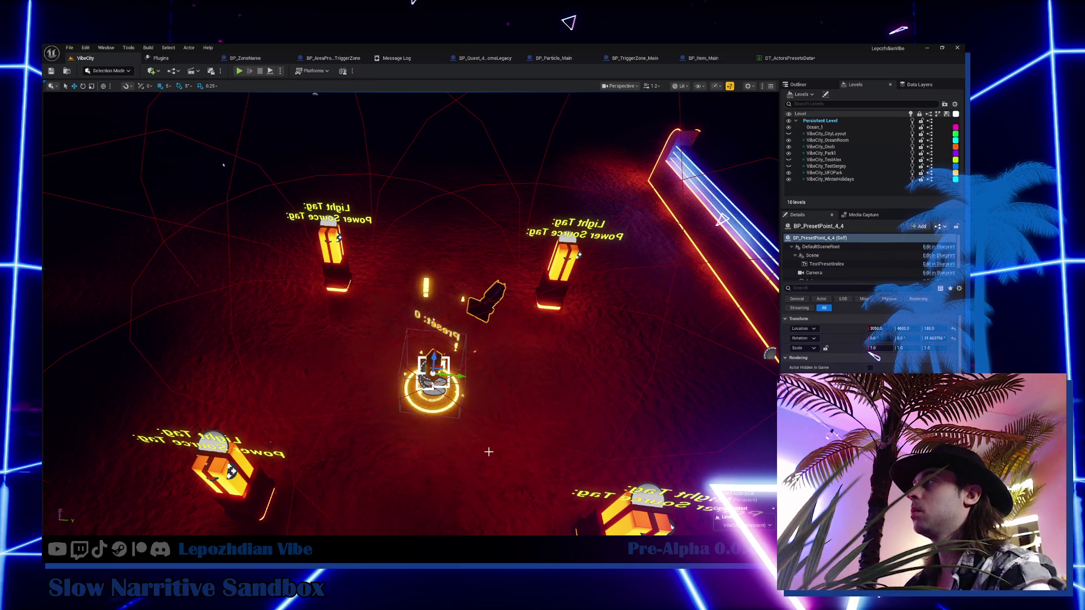
key("g")
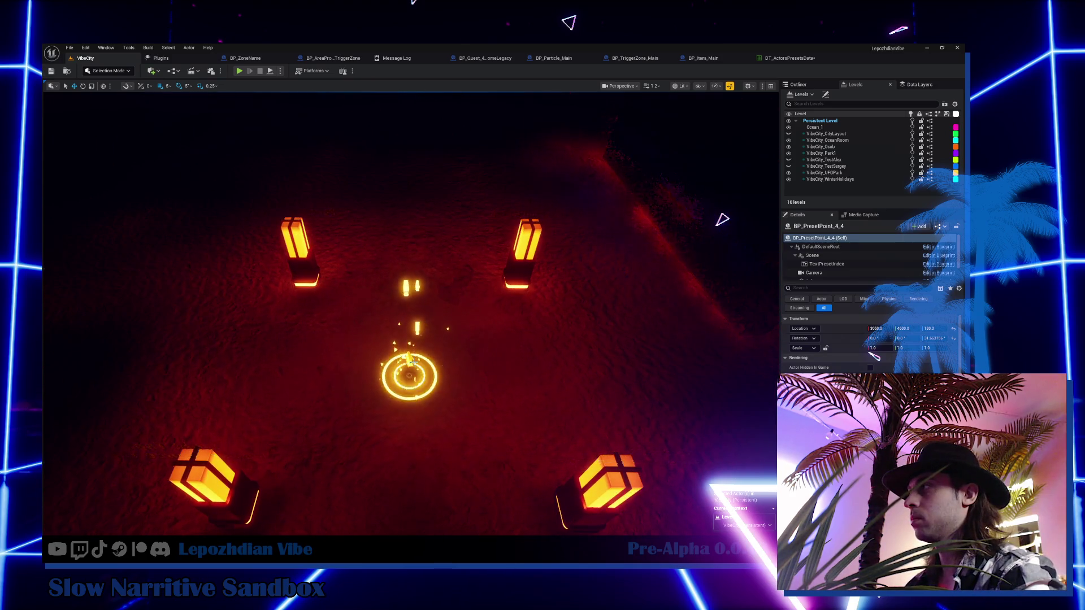
left_click(411, 361)
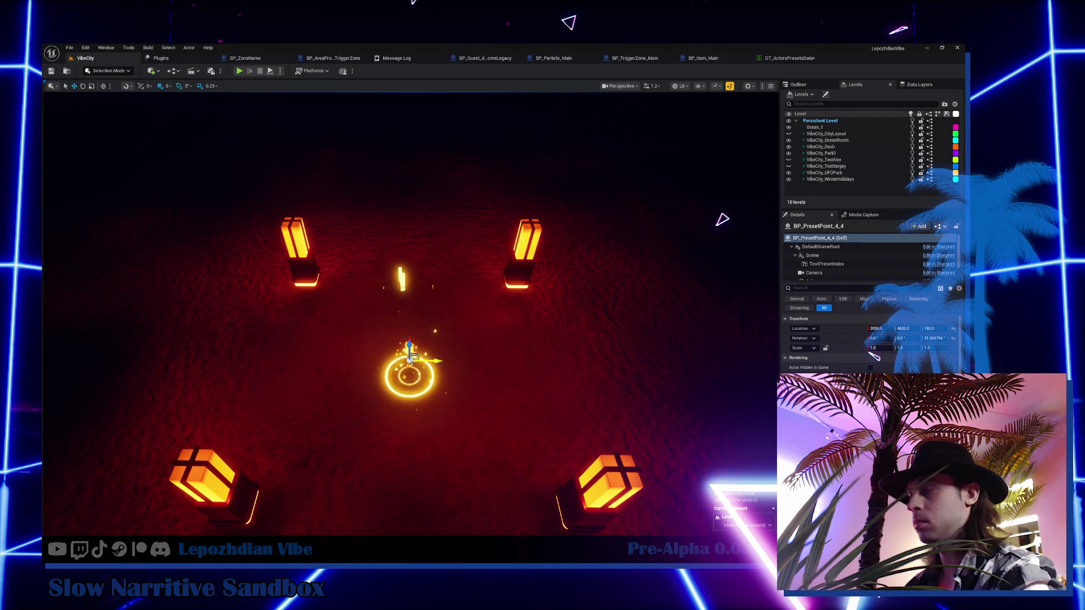
key("Escape")
key("g")
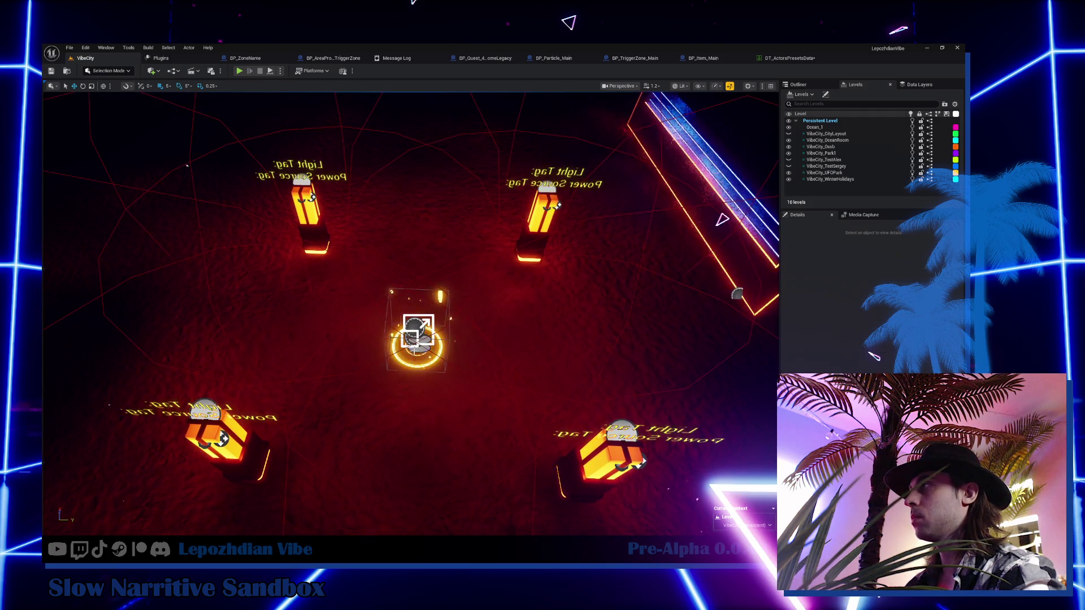
left_click(416, 337)
key("Delete")
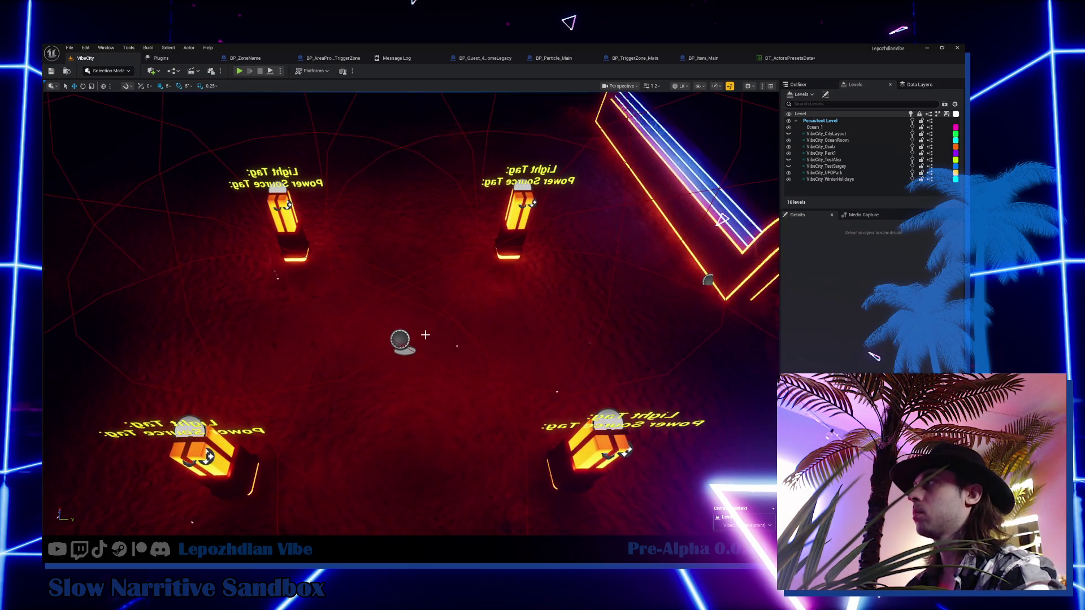
key("g")
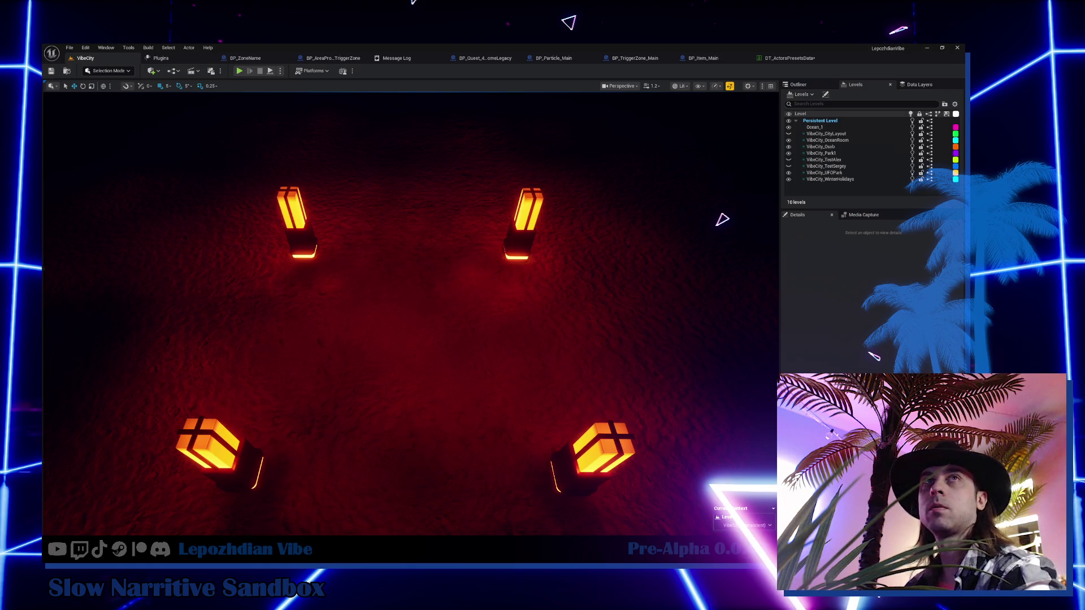
left_click_drag(358, 384, 333, 385)
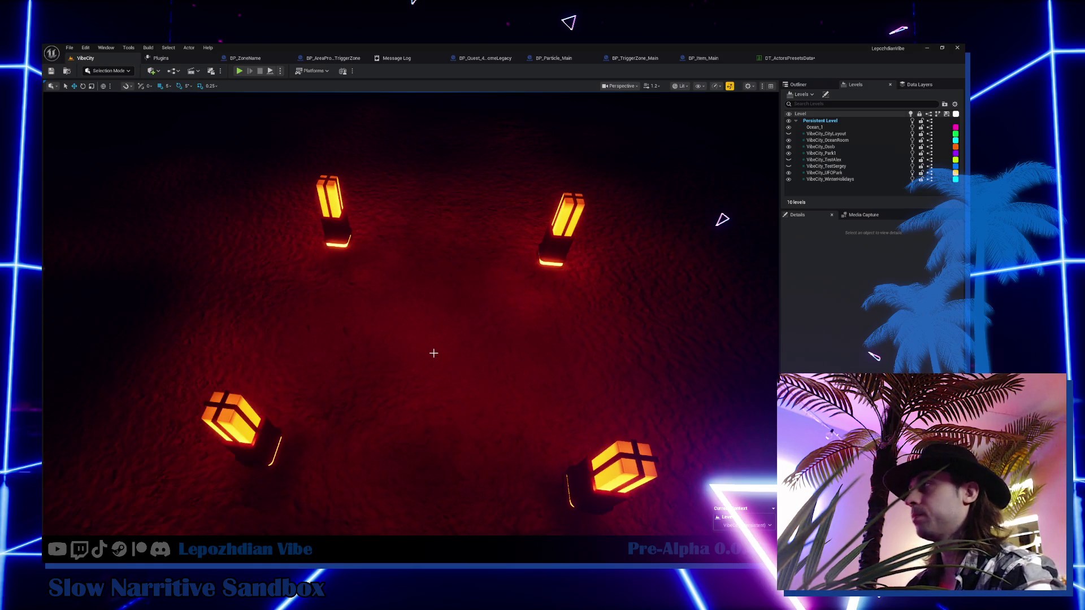
left_click_drag(434, 353, 419, 312)
key("g")
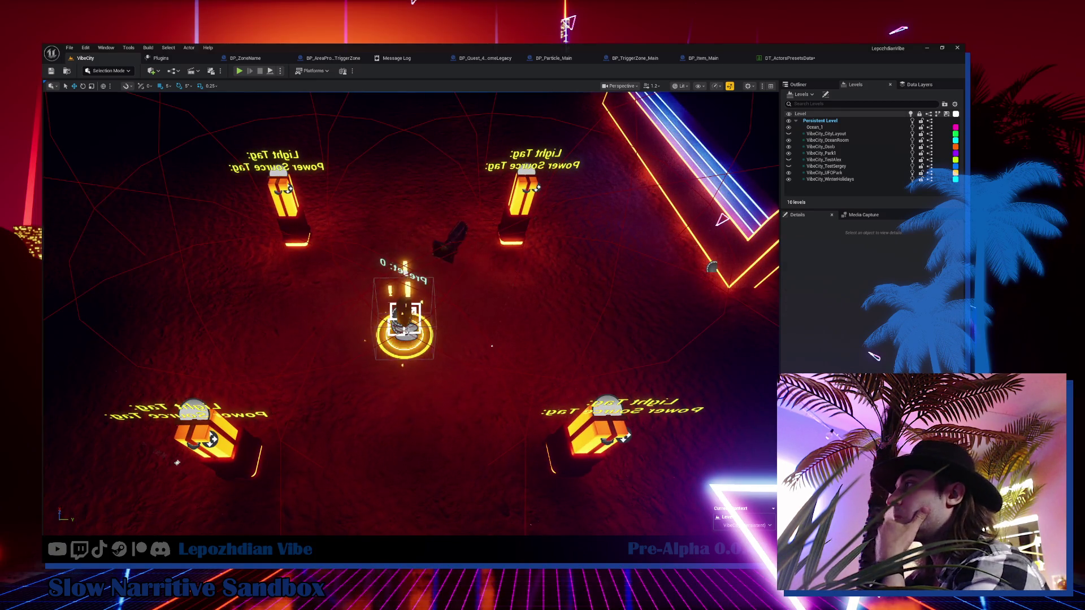
- Widen the Details panel and frame the view on the area-progress markers
left_click(404, 322)
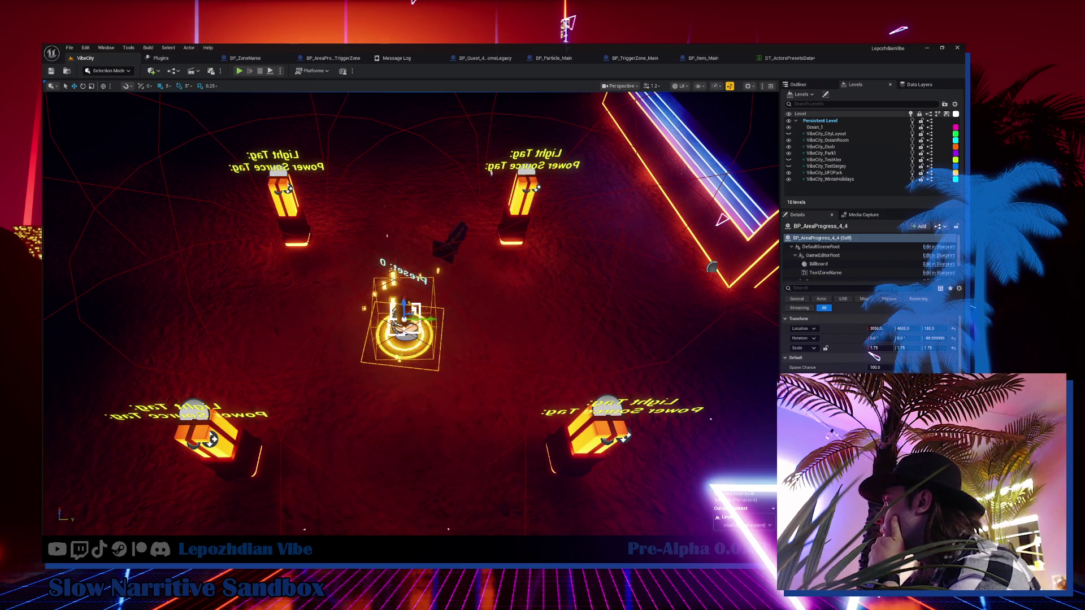
left_click_drag(780, 424, 741, 417)
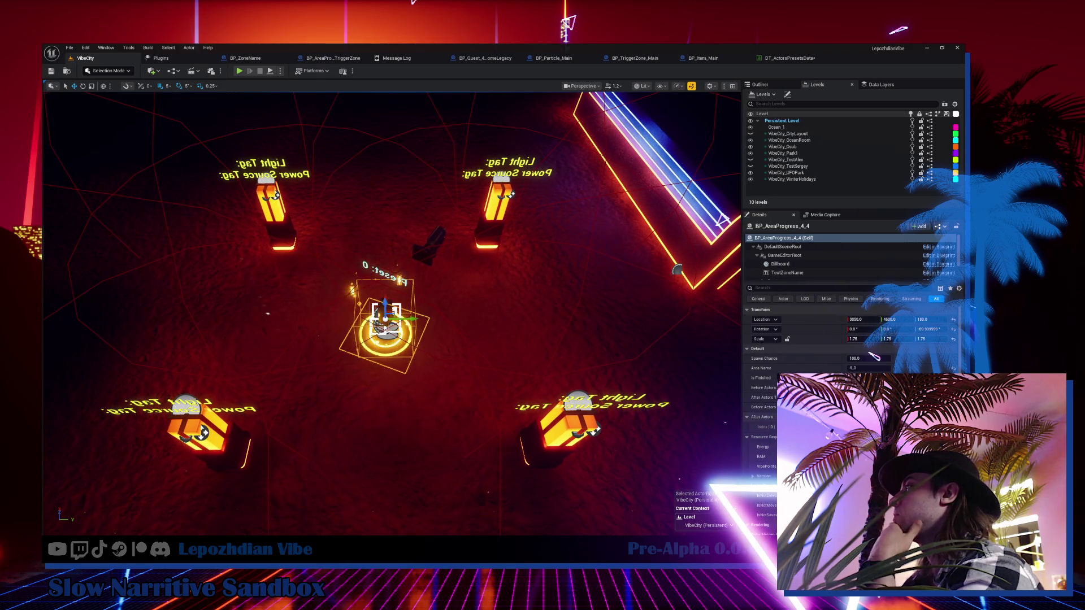
mouse_move(392, 313)
left_mouse_down()
mouse_move(362, 293)
mouse_move(344, 215)
left_mouse_up()
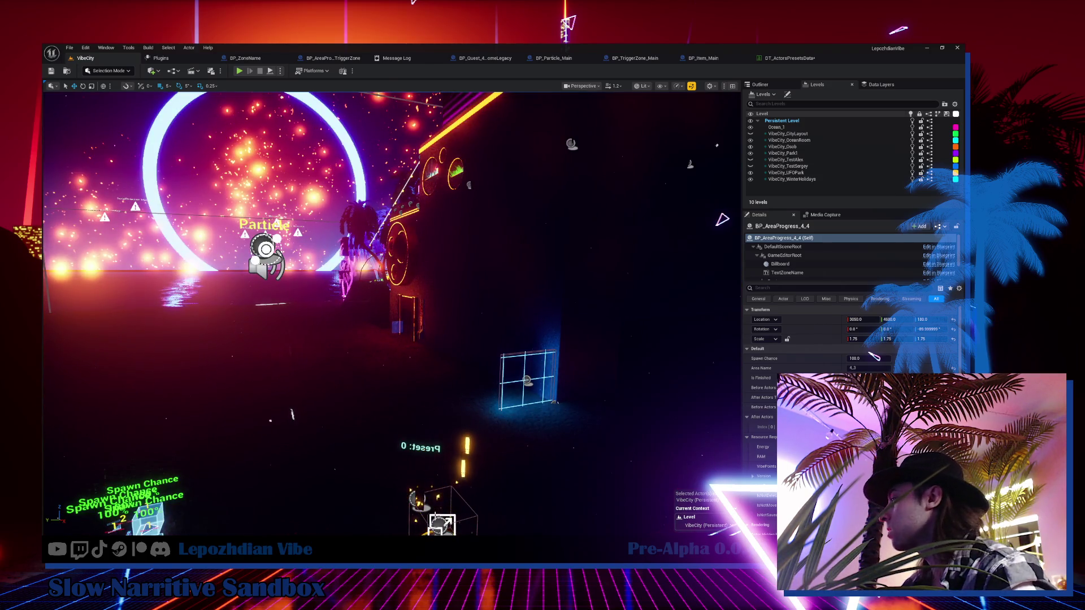
left_click(556, 283)
left_click(441, 498)
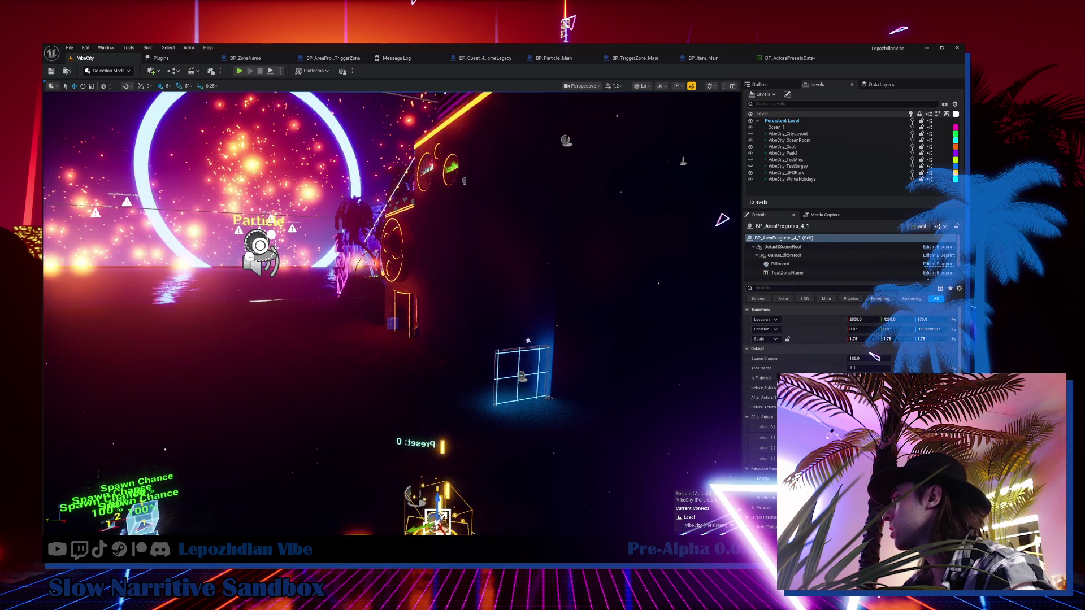
key("f")
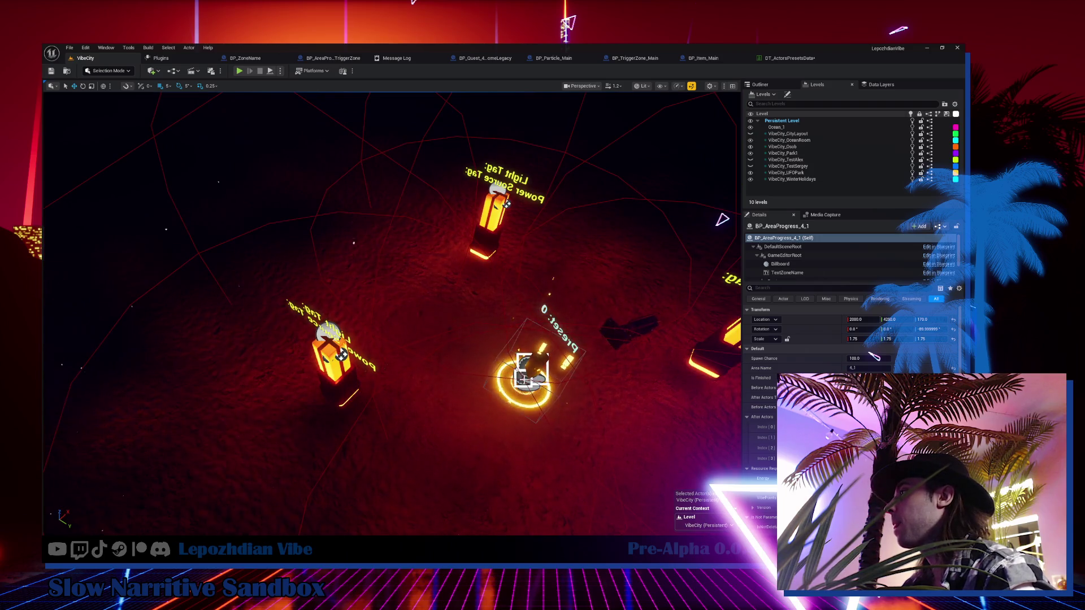
- Select BP_PresetPoint_4_4 and pick BP_Preset_LightCluster_01 in its Details picker
left_click(532, 369)
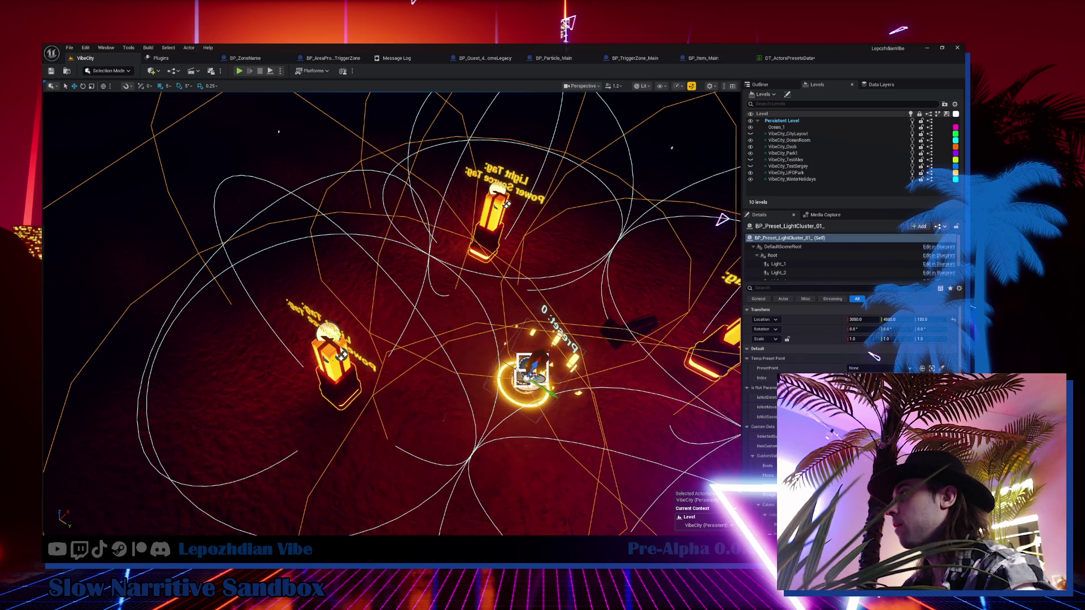
left_click(373, 396)
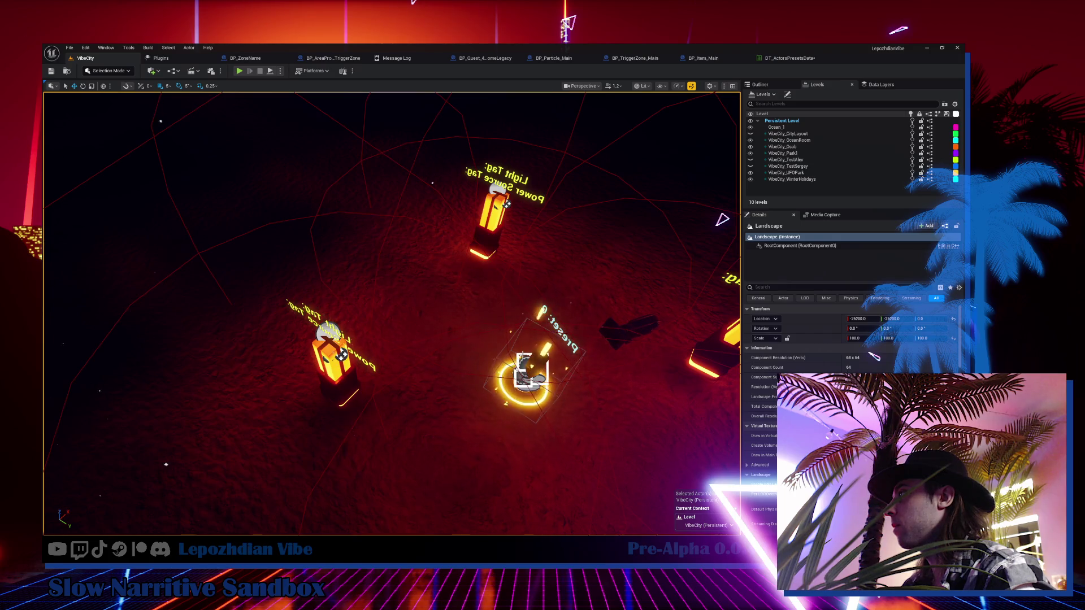
left_click(533, 371)
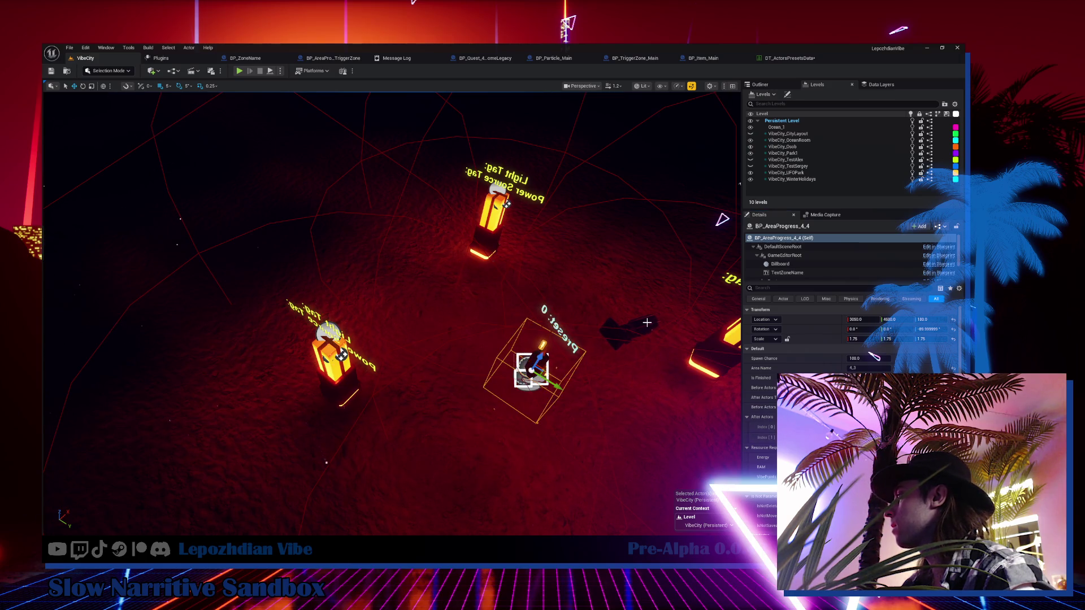
left_click(531, 373)
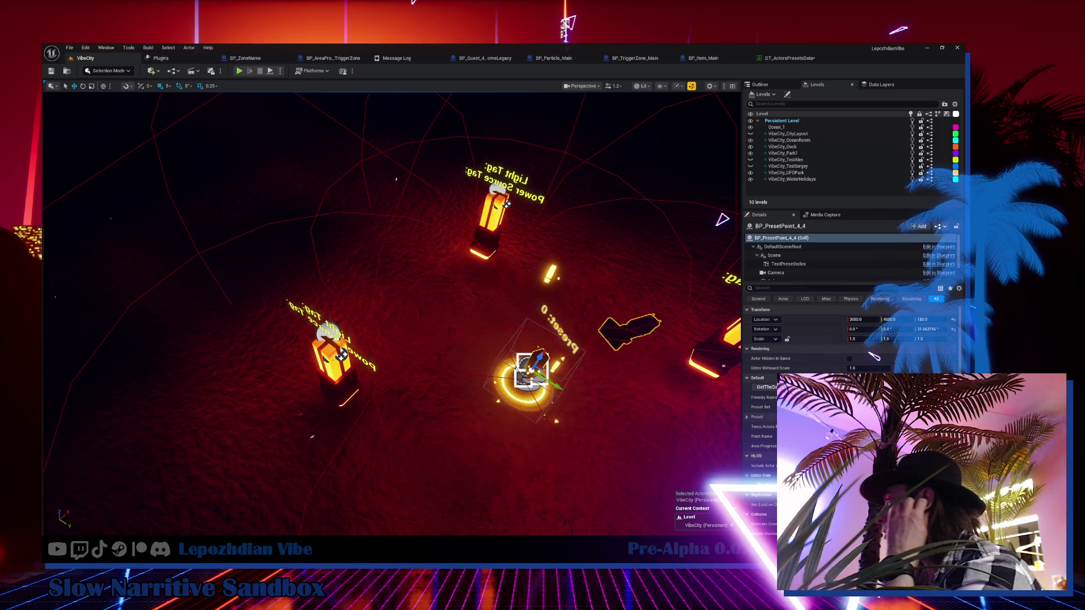
left_click(497, 227)
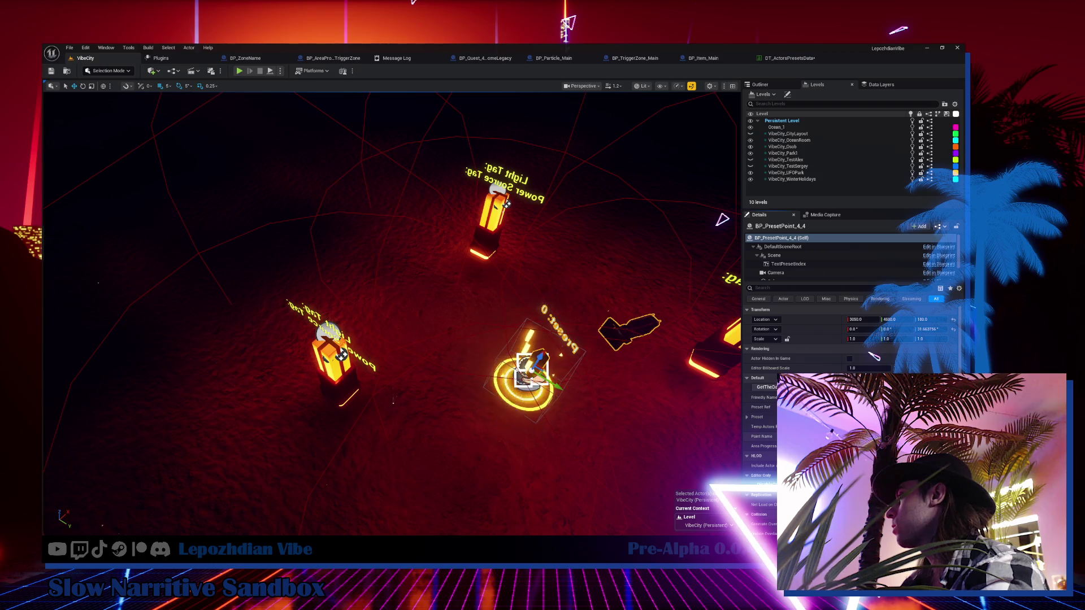
left_click_drag(622, 392, 550, 369)
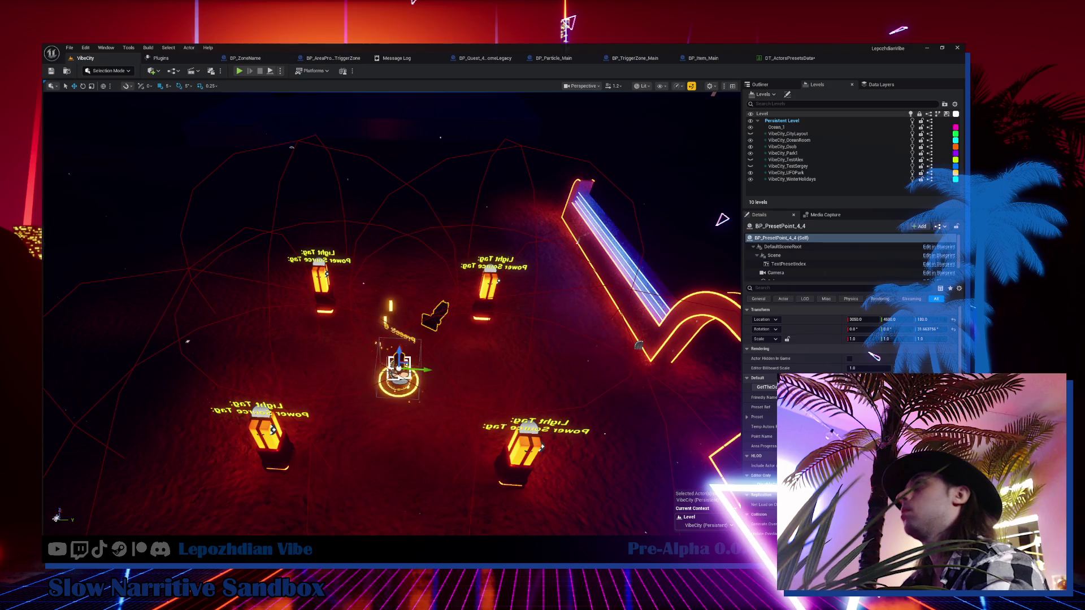
left_click(69, 47)
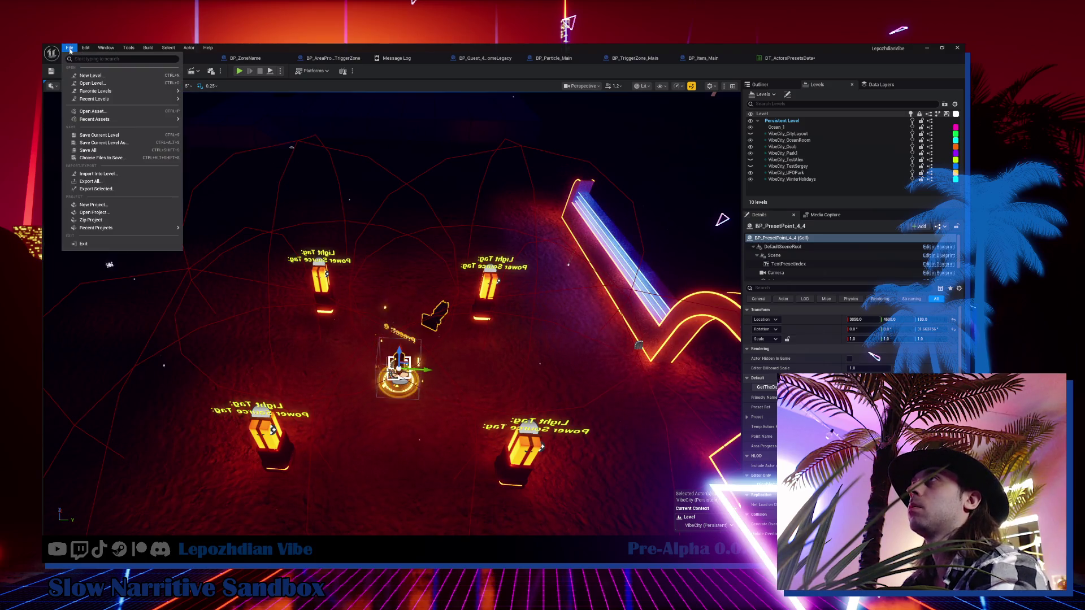
- Save all modified levels and assets, including DT_ActorsPresetsData
left_click(102, 153)
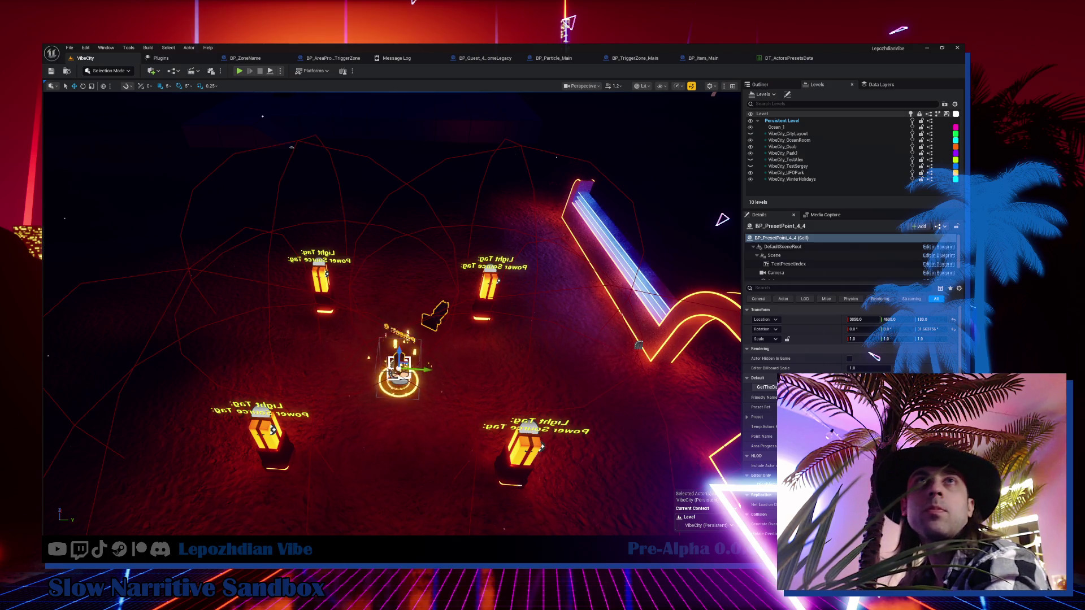
- Set BP_Preset_LightCluster_01's PresetPoint to BP_PresetPoint_4_4 using the eyedropper
double_click(266, 435)
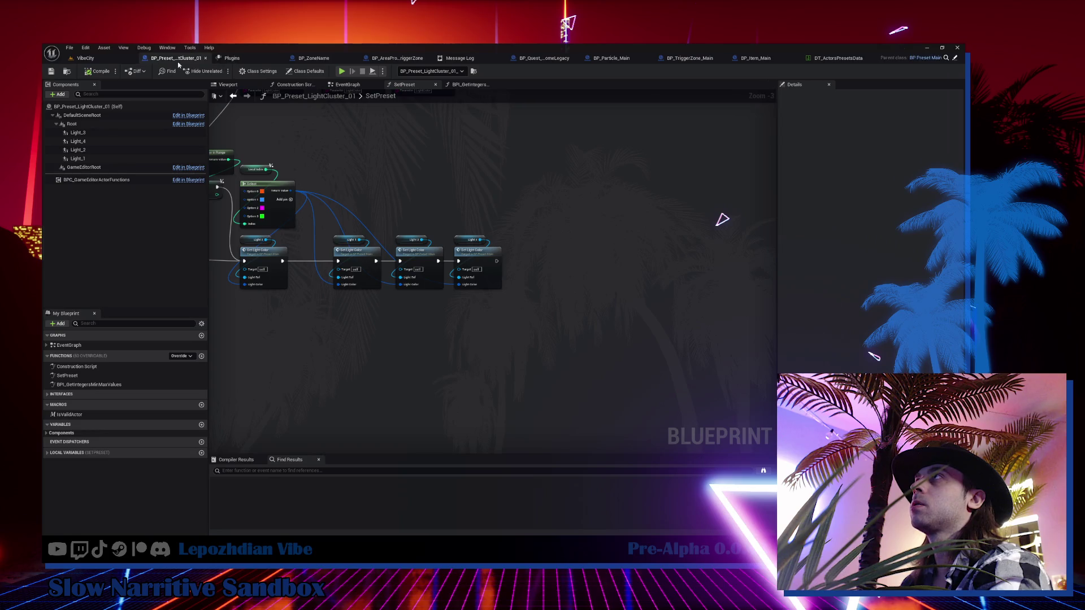
left_click(79, 59)
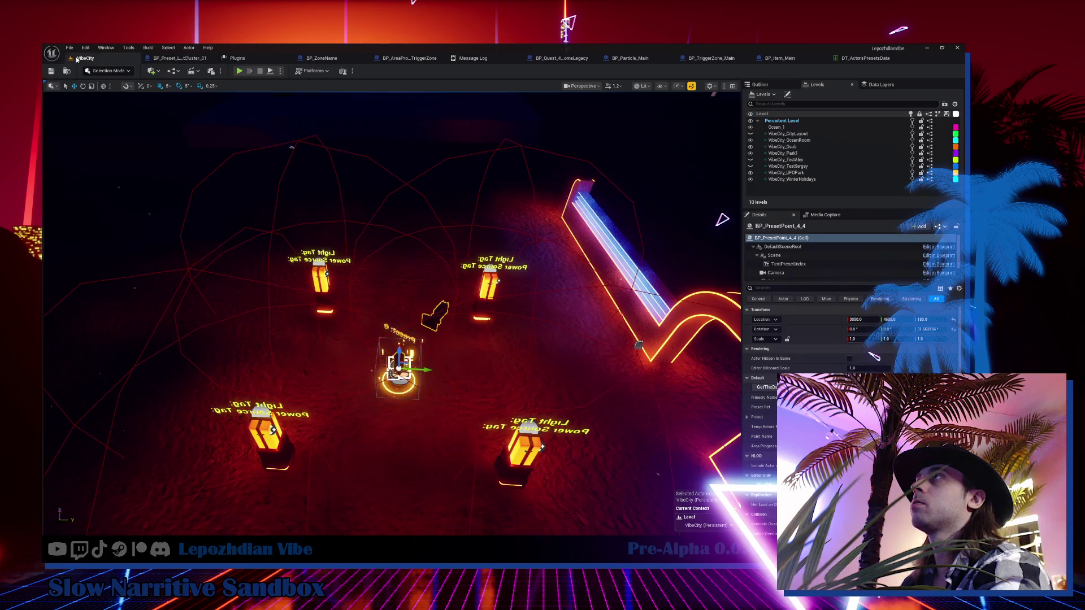
left_click(610, 471)
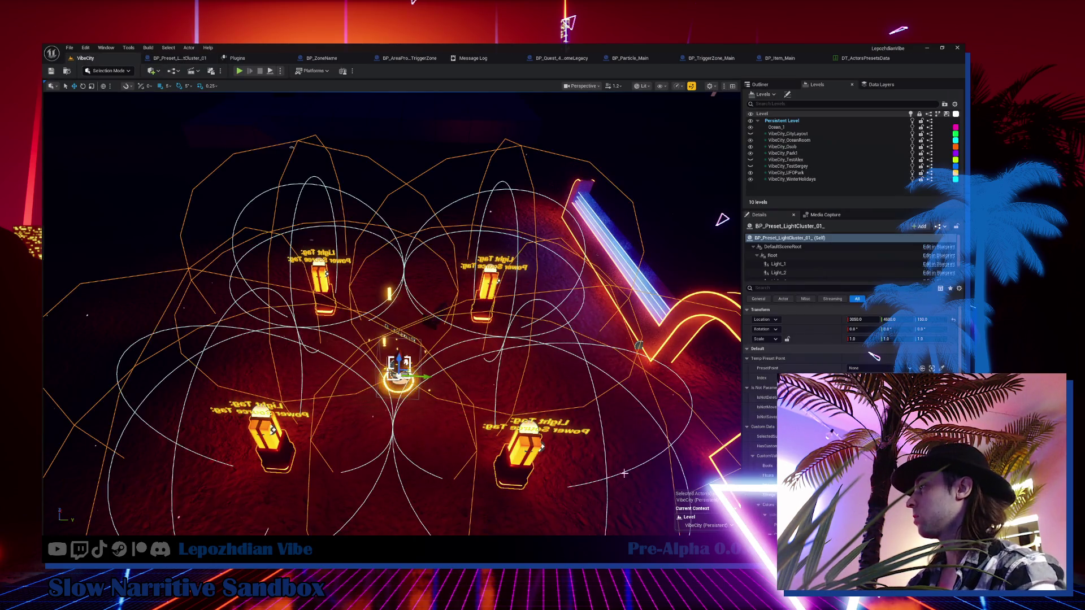
key("g")
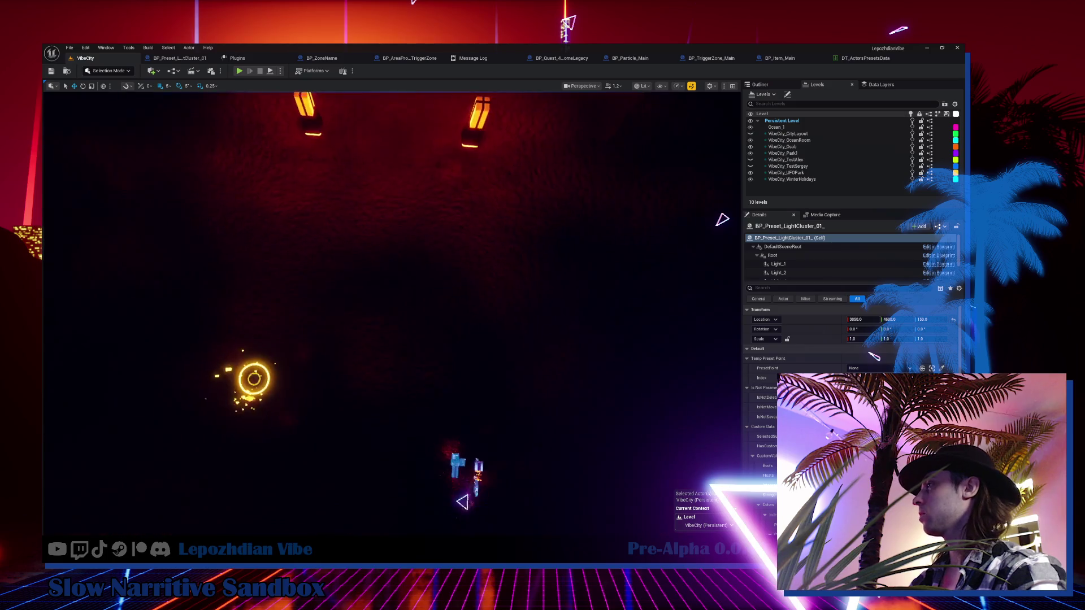
key("g")
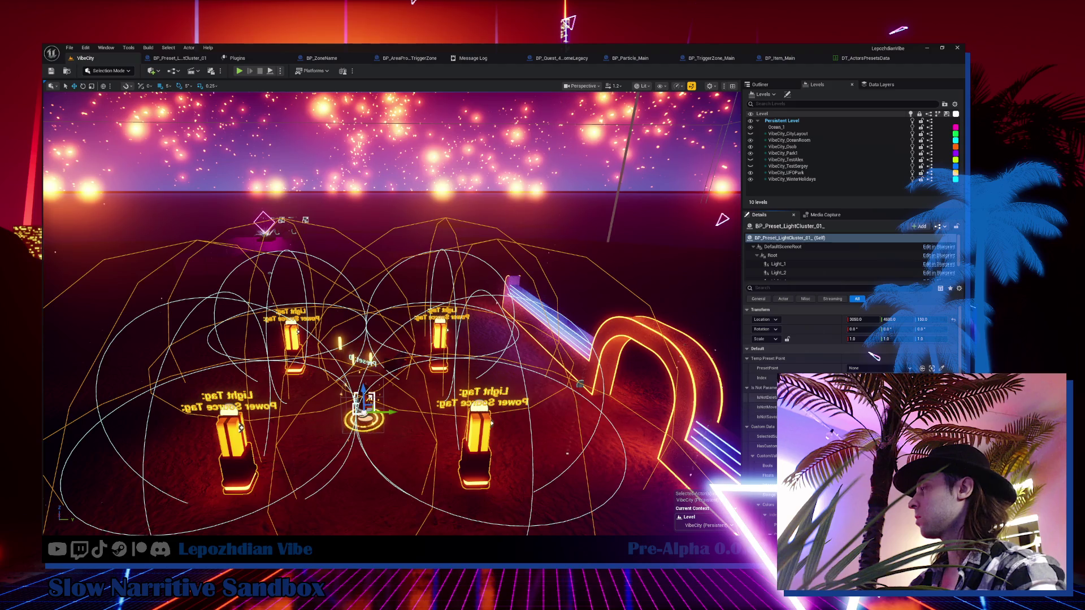
key("f")
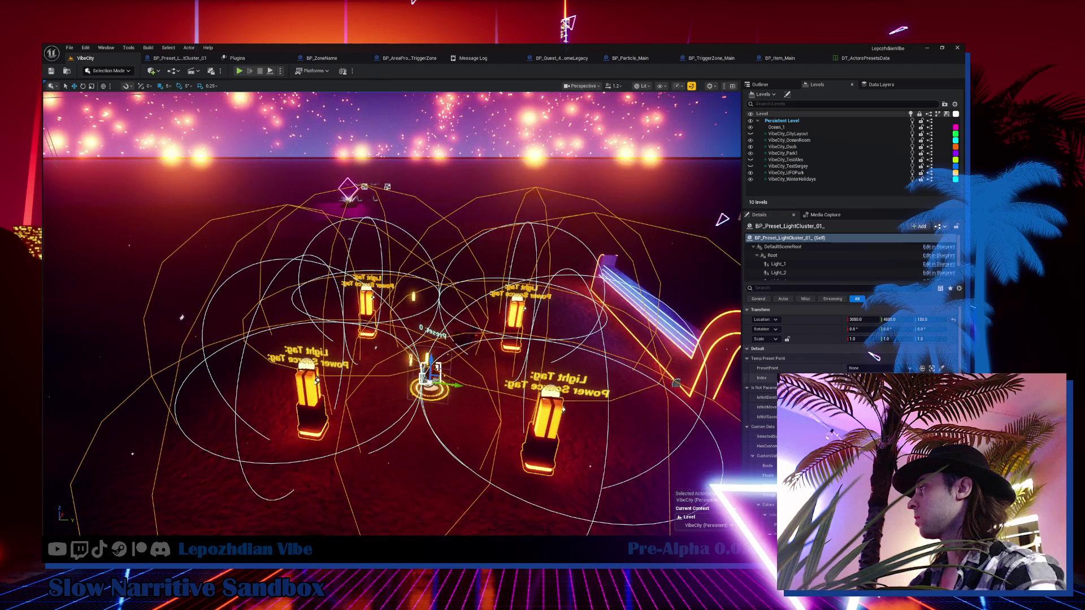
left_click(942, 369)
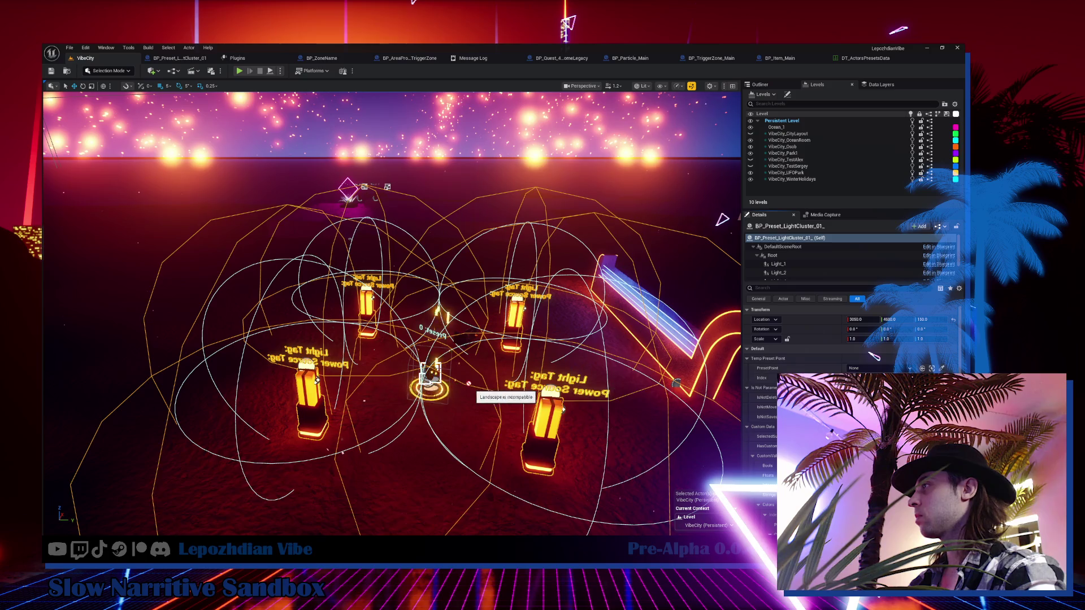
left_click(462, 342)
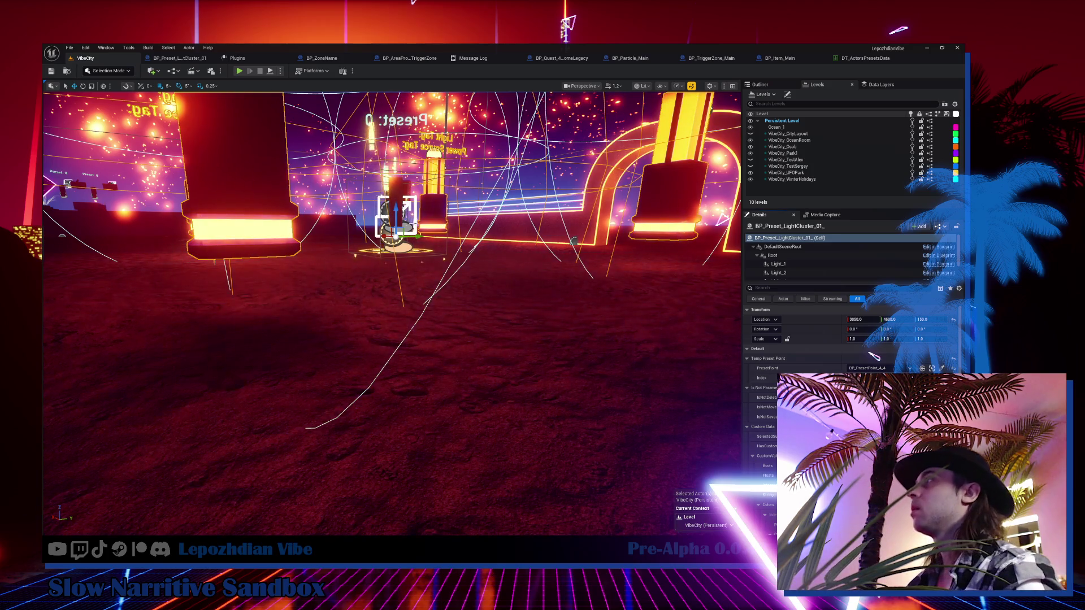
- Lower BP_Preset_LightCluster_01 slightly over its preset point
scroll(578, 284, "down", 5)
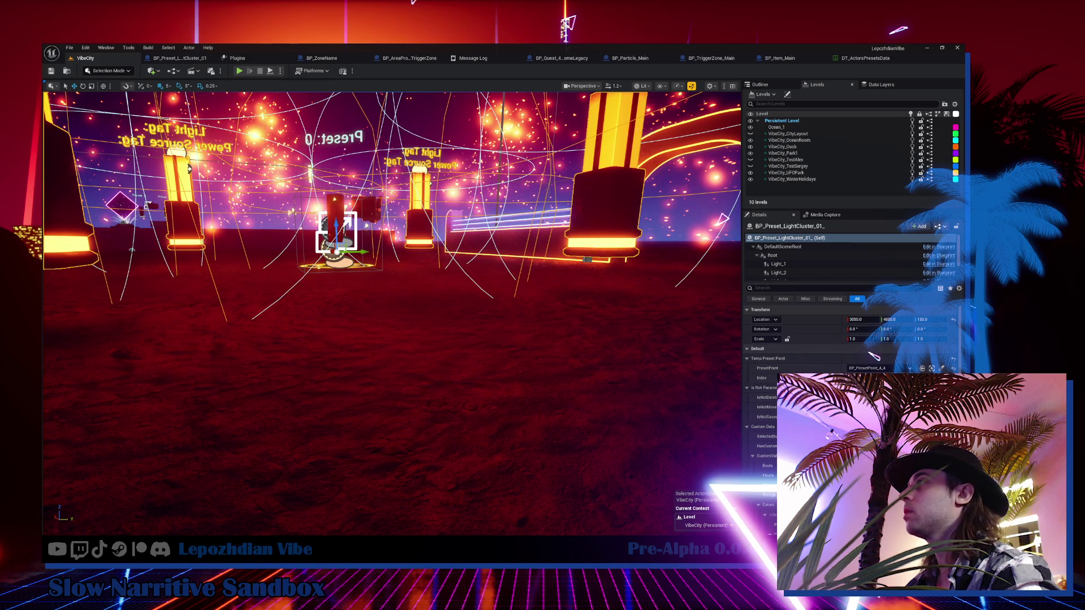
scroll(575, 222, "up", 3)
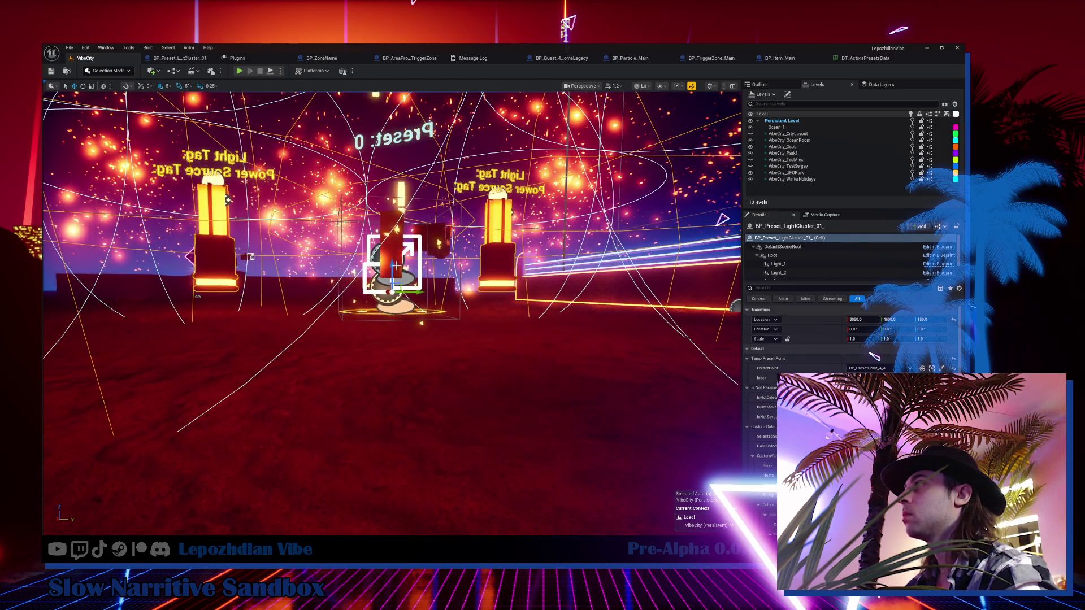
mouse_move(391, 277)
left_mouse_down()
mouse_move(392, 309)
mouse_move(402, 309)
left_mouse_up()
left_click_drag(401, 308, 401, 304)
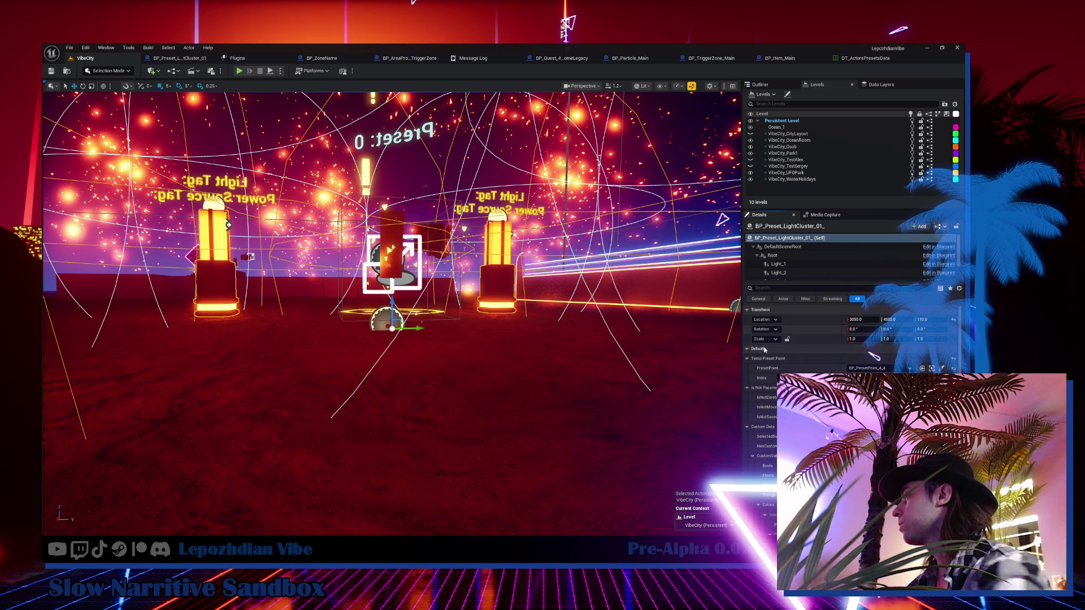
- Expand BP_PresetPoint_4_4's Preset > Presets entries to inspect the first preset
left_click(440, 244)
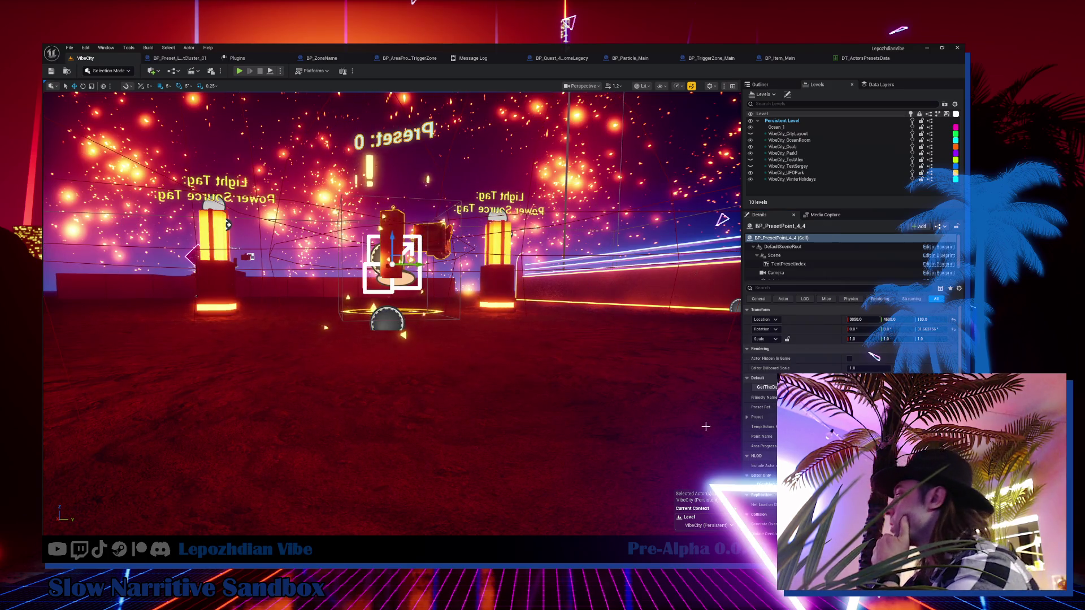
left_click(748, 419)
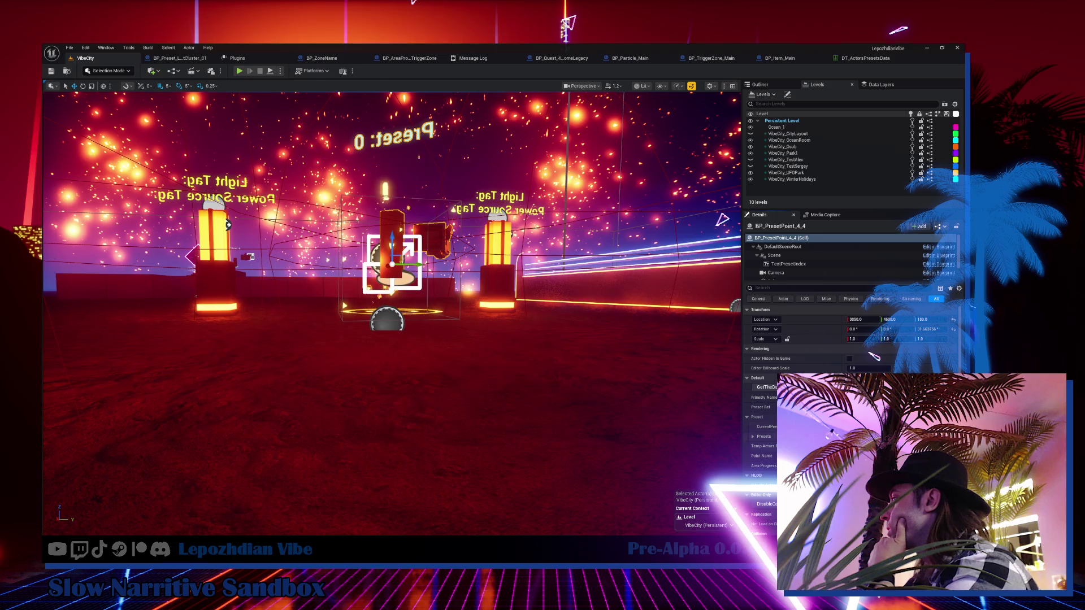
left_click(753, 437)
left_click(760, 447)
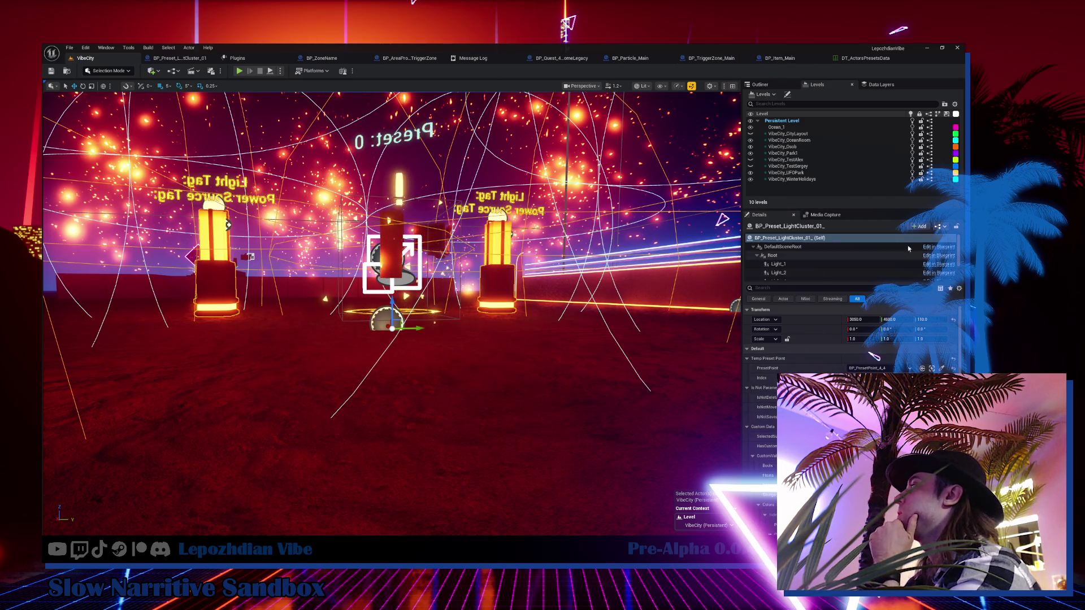
left_click(863, 58)
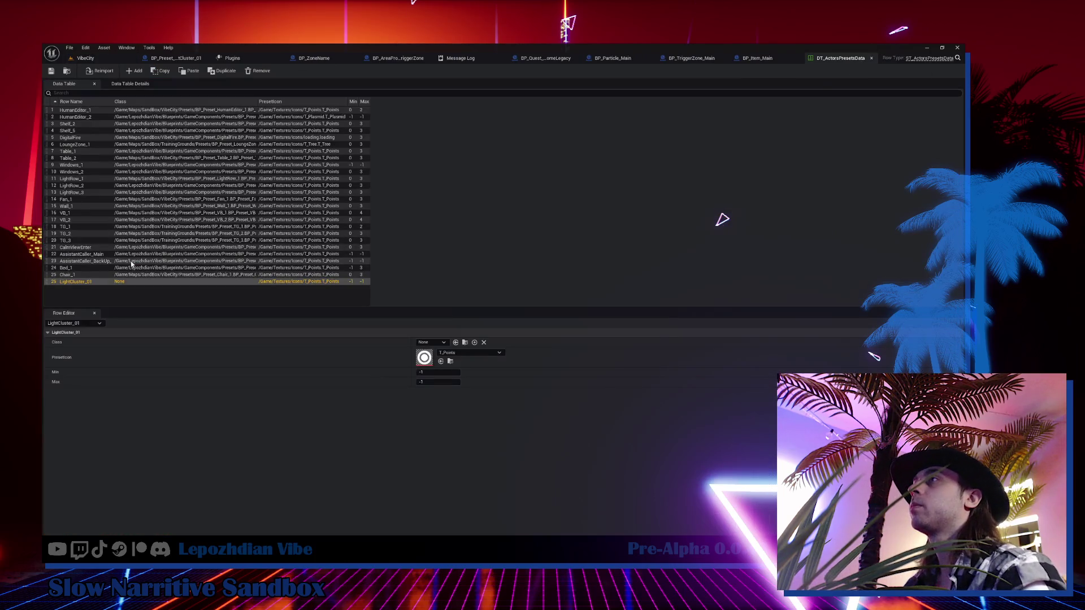
- Give row LightCluster_01 class BP_Preset_LightCluster_01, Min 0 and Max 3, and save the table
left_click(87, 283)
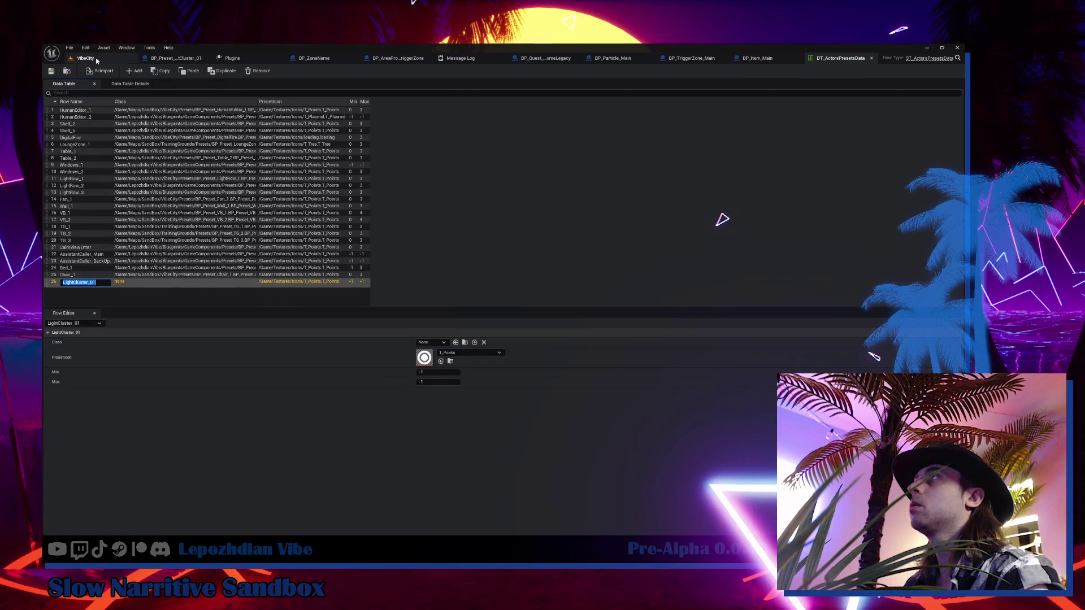
left_click(85, 58)
left_click(476, 260)
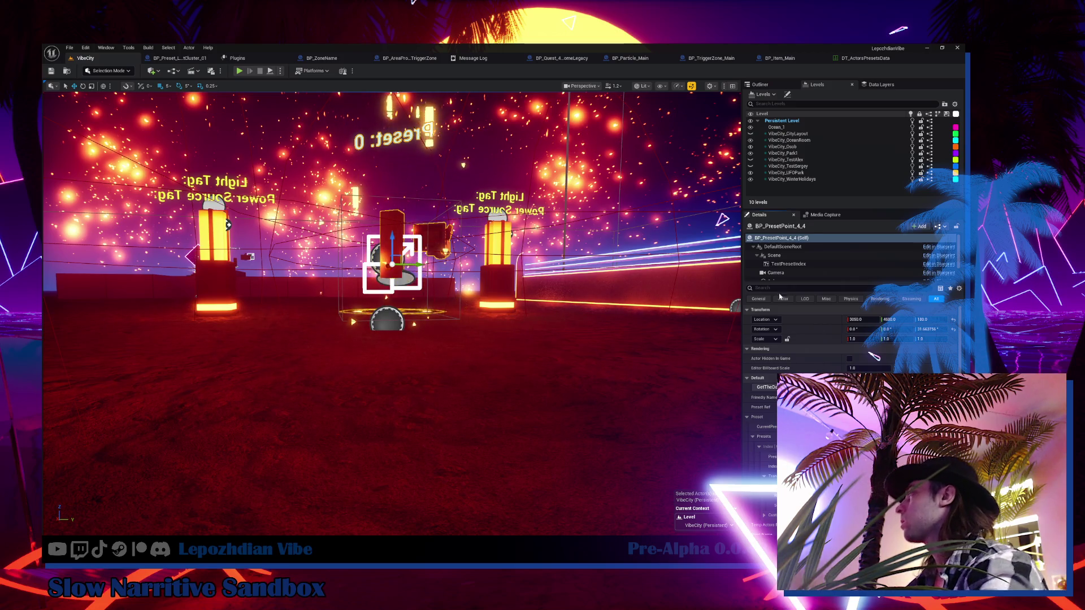
left_click(853, 58)
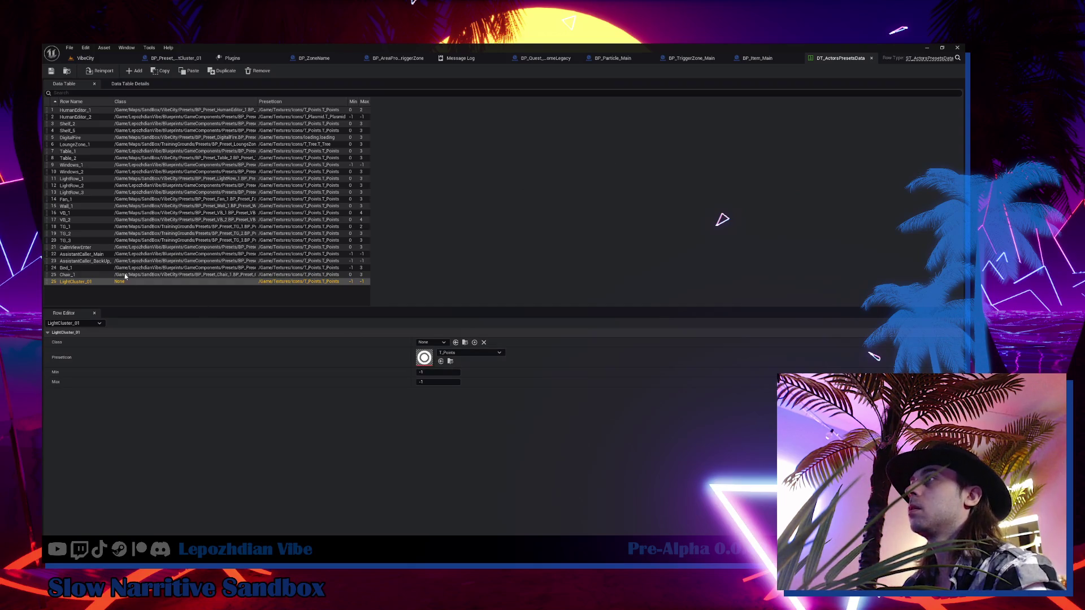
left_click(80, 282)
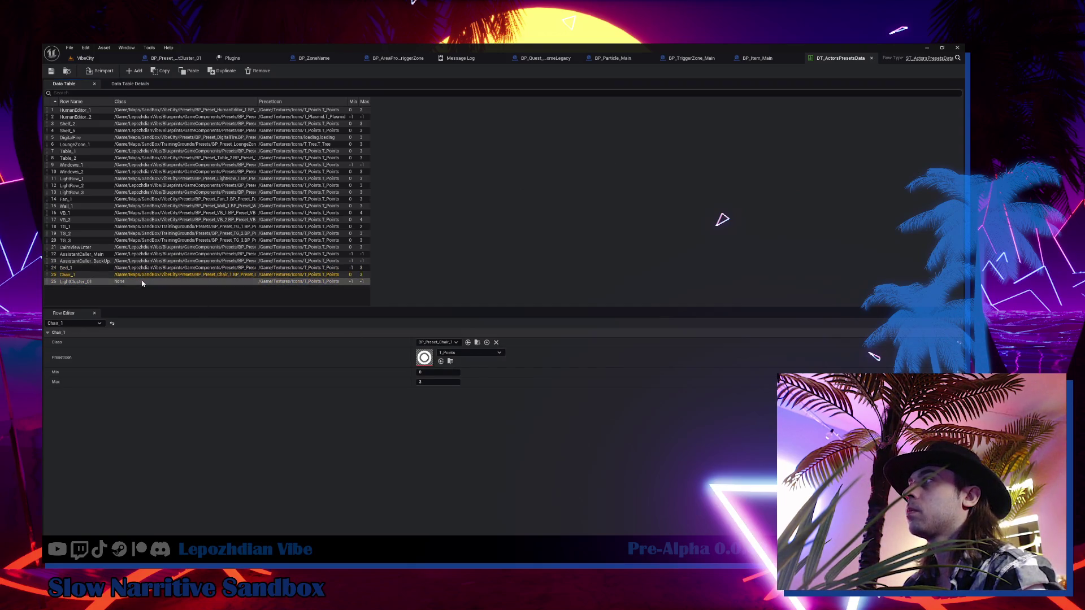
left_click(438, 342)
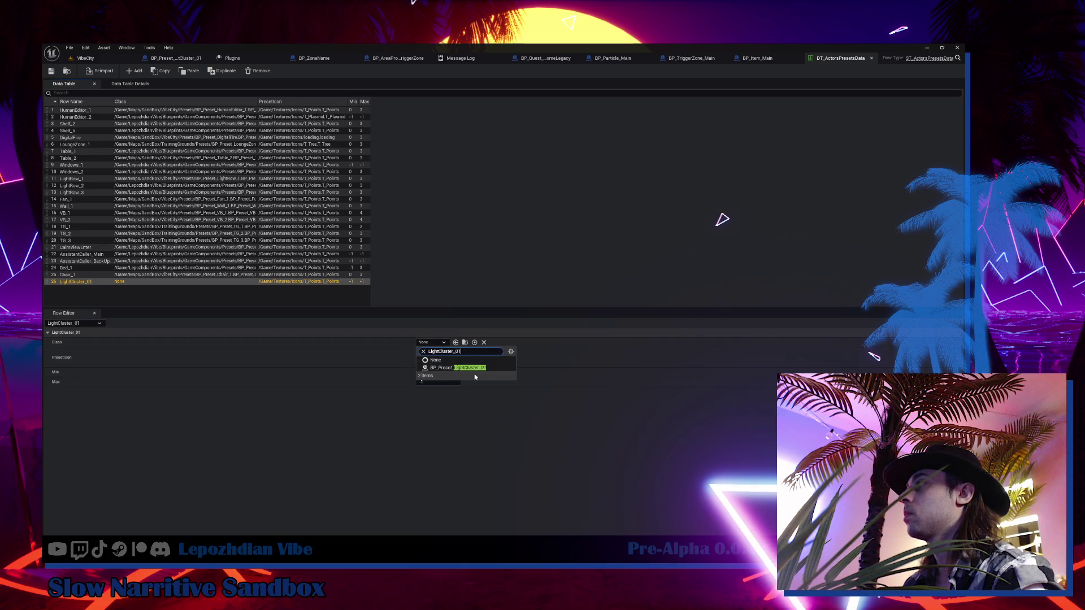
left_click(476, 366)
left_click(432, 373)
type("0")
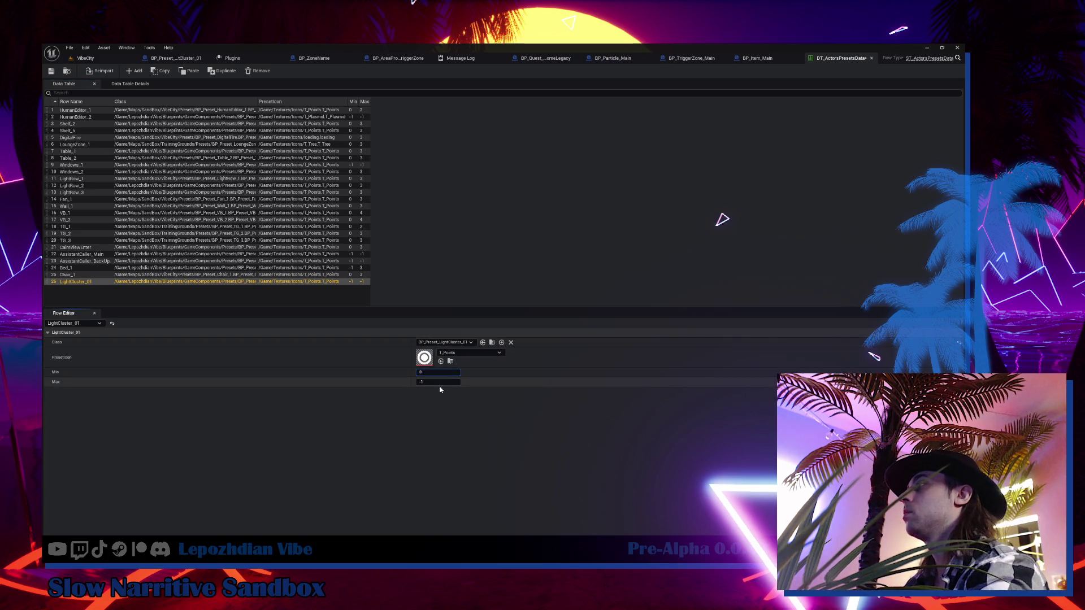
left_click(52, 71)
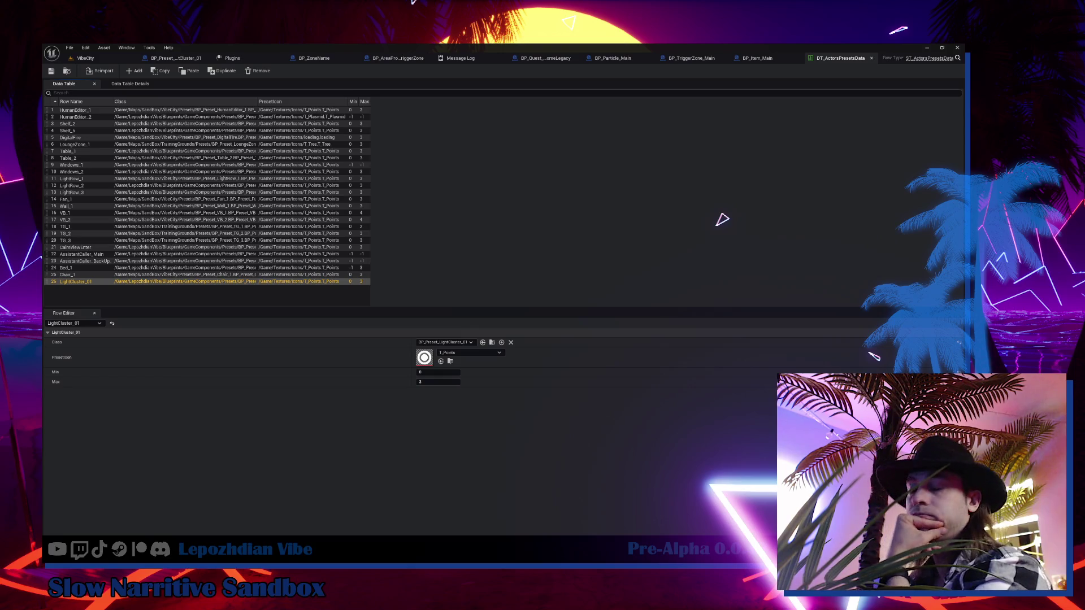
left_click(80, 58)
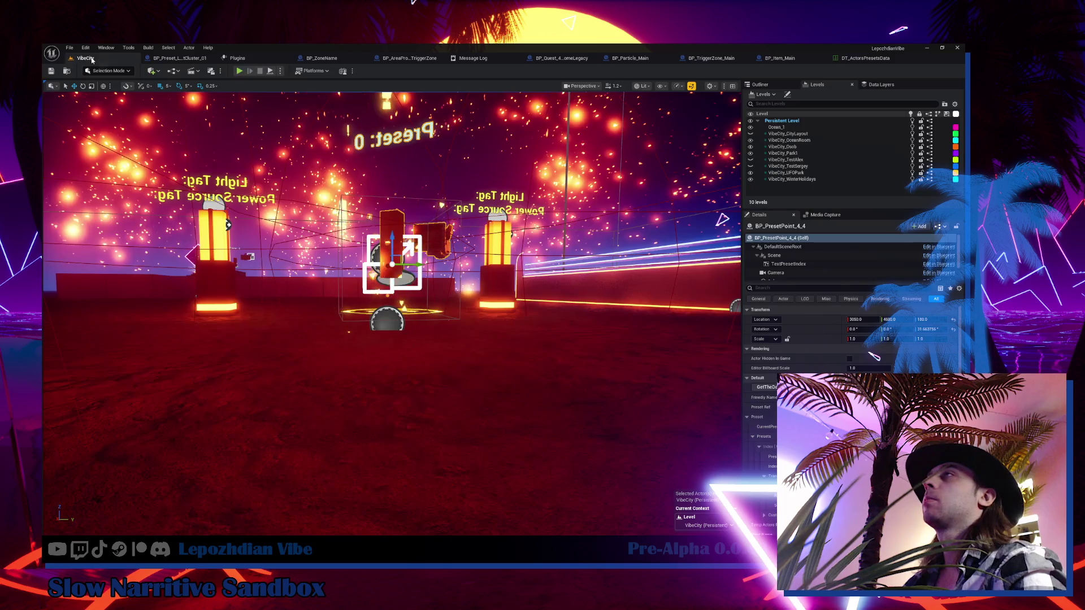
- Select the BP_AreaProgress_4_4 actor above the glowing track in VibeCity
left_click(70, 47)
left_click(121, 146)
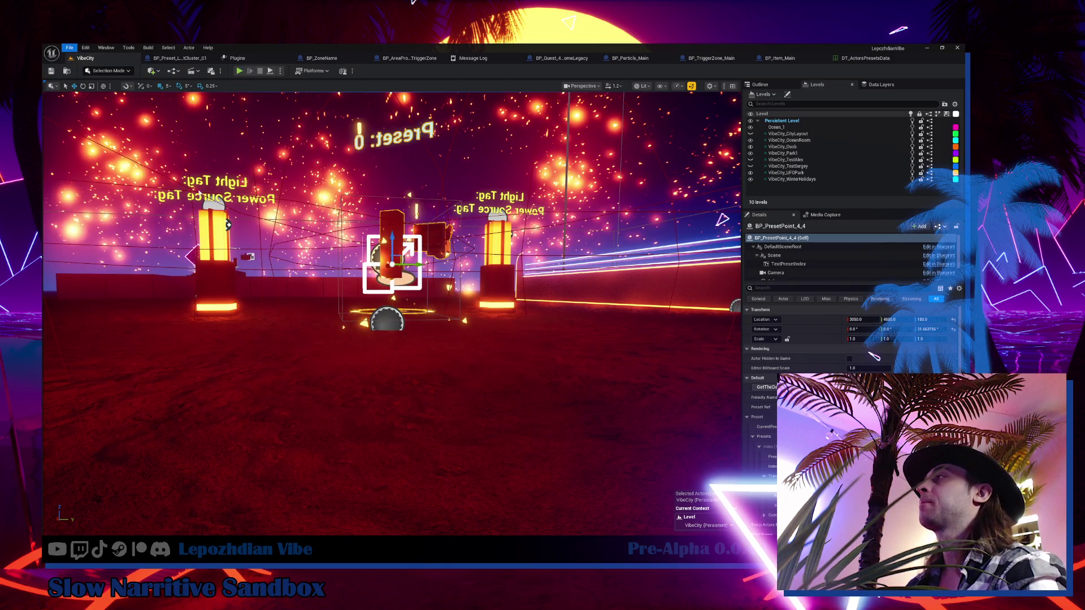
mouse_move(396, 317)
left_mouse_down()
mouse_move(387, 323)
mouse_move(428, 341)
mouse_move(442, 262)
left_mouse_up()
left_click(442, 261)
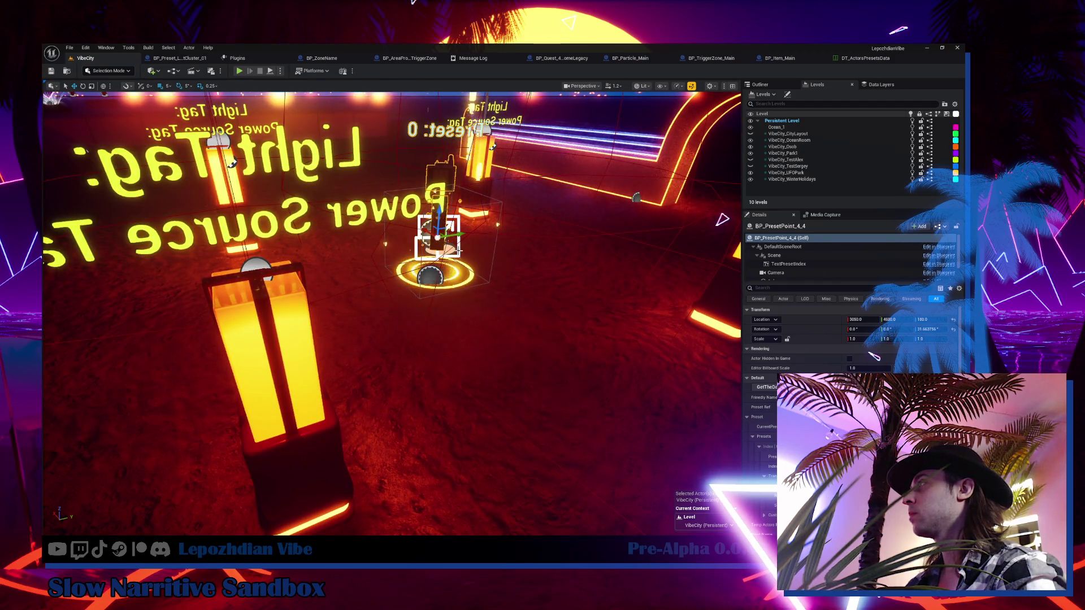
- Frame BP_AreaProgress_4_4 in game view to check its four-lamp cluster, then Save All
key("g")
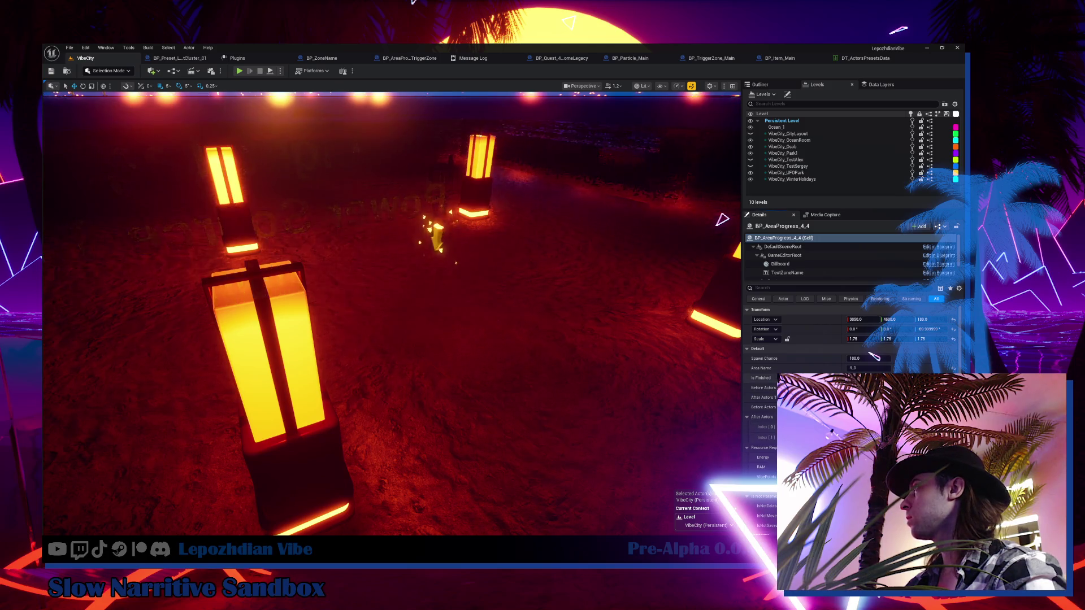
key("f")
key("g")
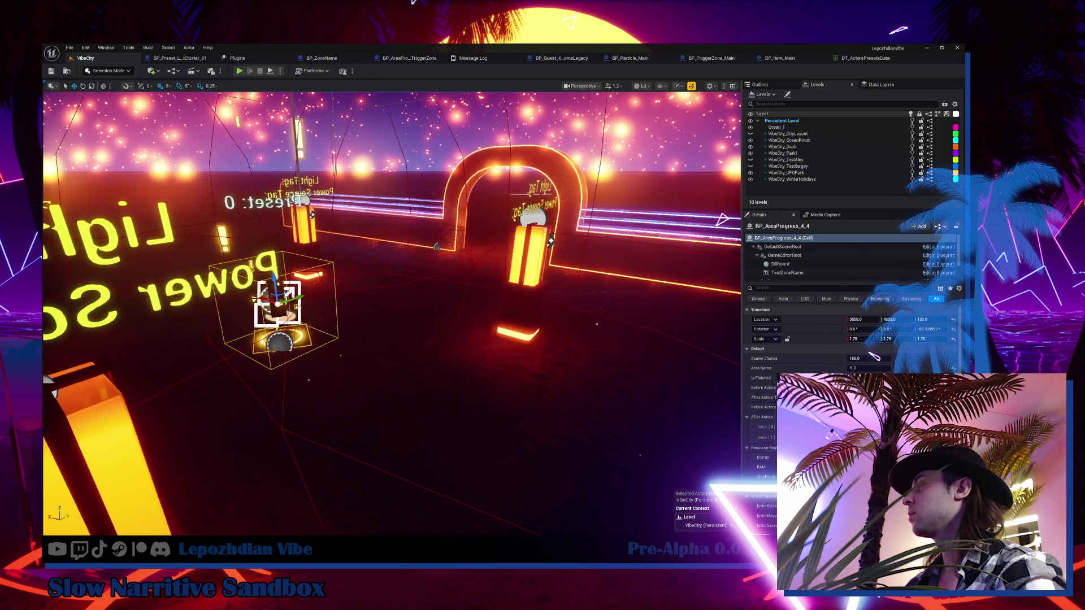
key("f")
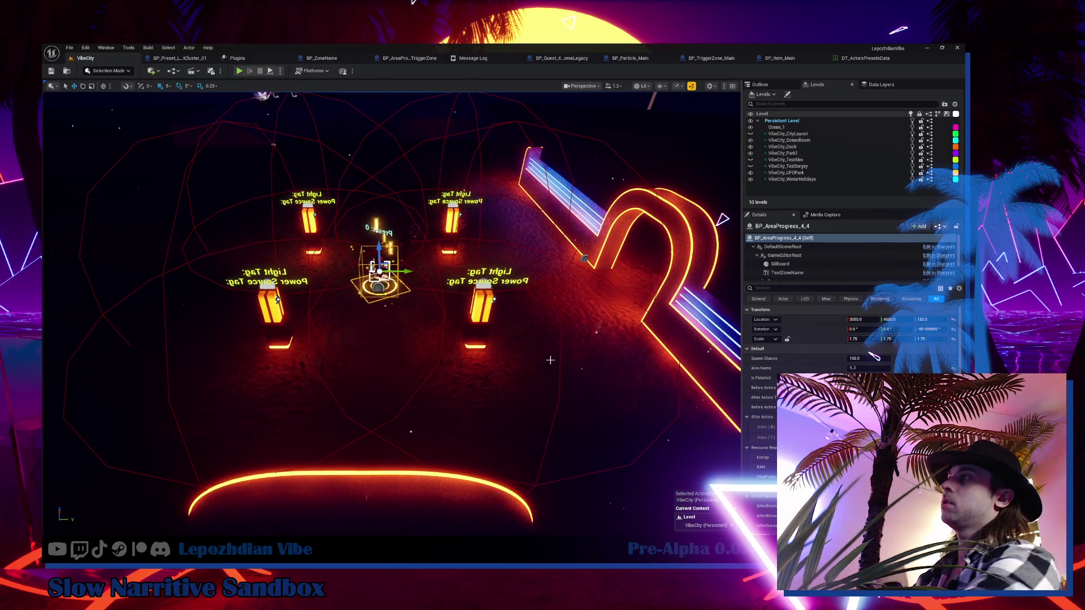
left_click(69, 47)
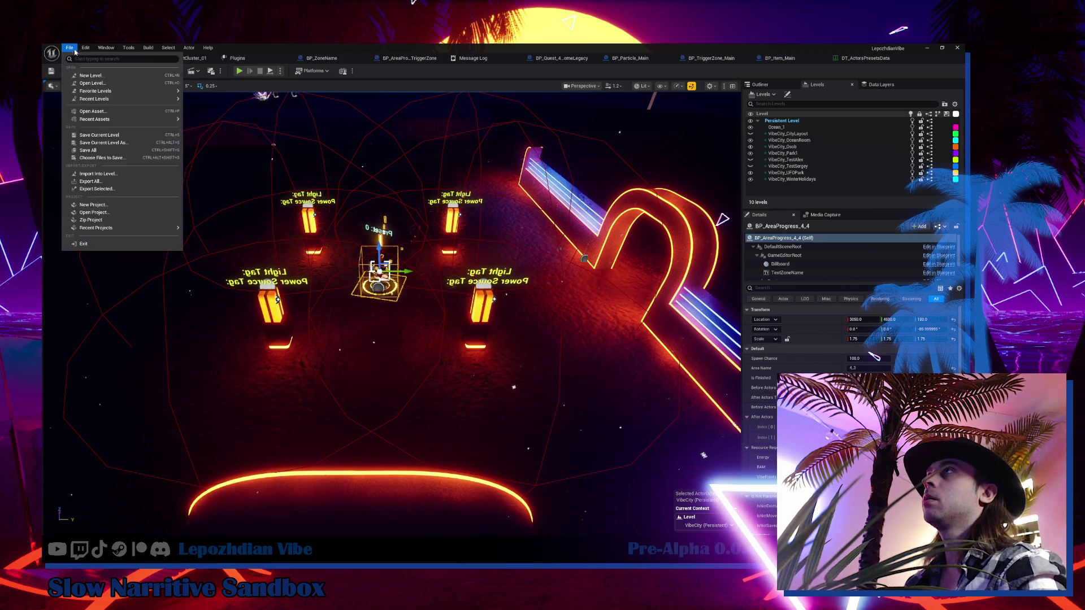
left_click(100, 151)
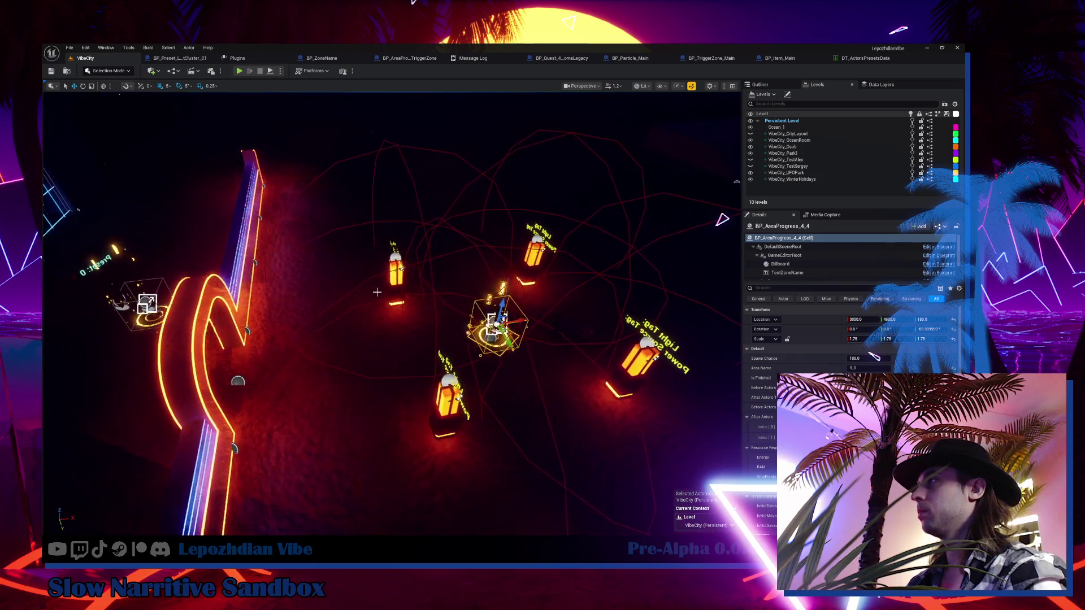
left_click_drag(339, 317, 362, 327)
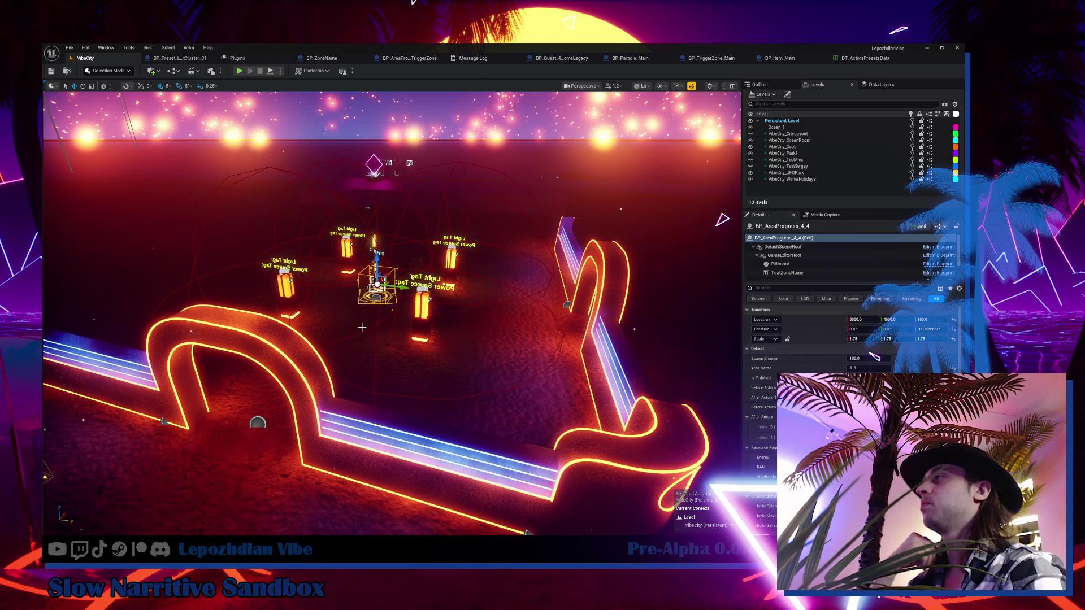
mouse_move(361, 327)
left_mouse_down()
mouse_move(361, 339)
mouse_move(397, 293)
left_mouse_up()
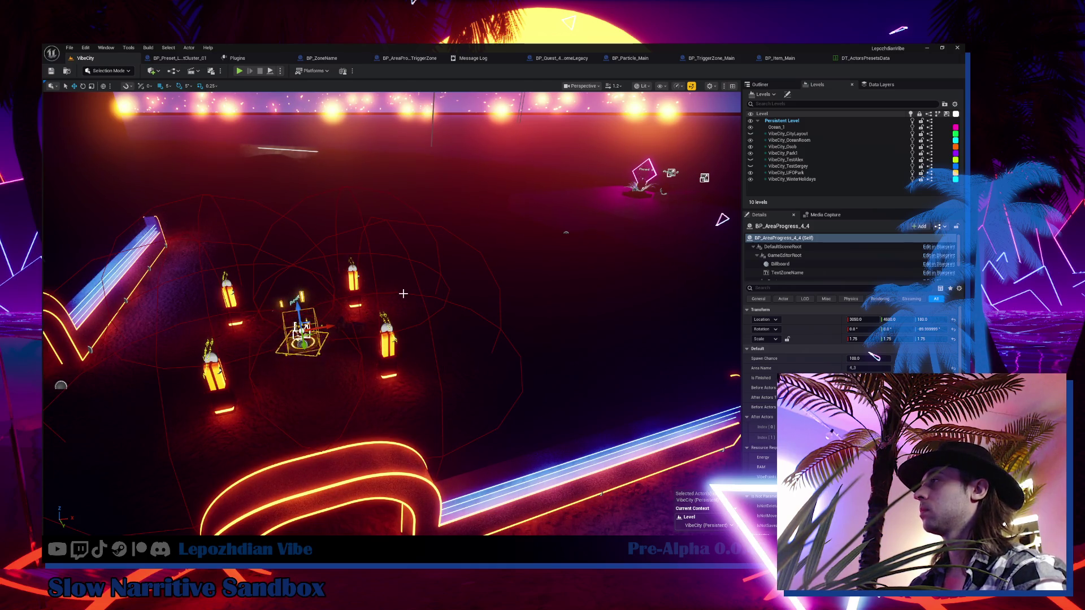
mouse_move(397, 293)
left_mouse_down()
mouse_move(572, 401)
mouse_move(419, 486)
mouse_move(328, 463)
mouse_move(367, 458)
left_mouse_up()
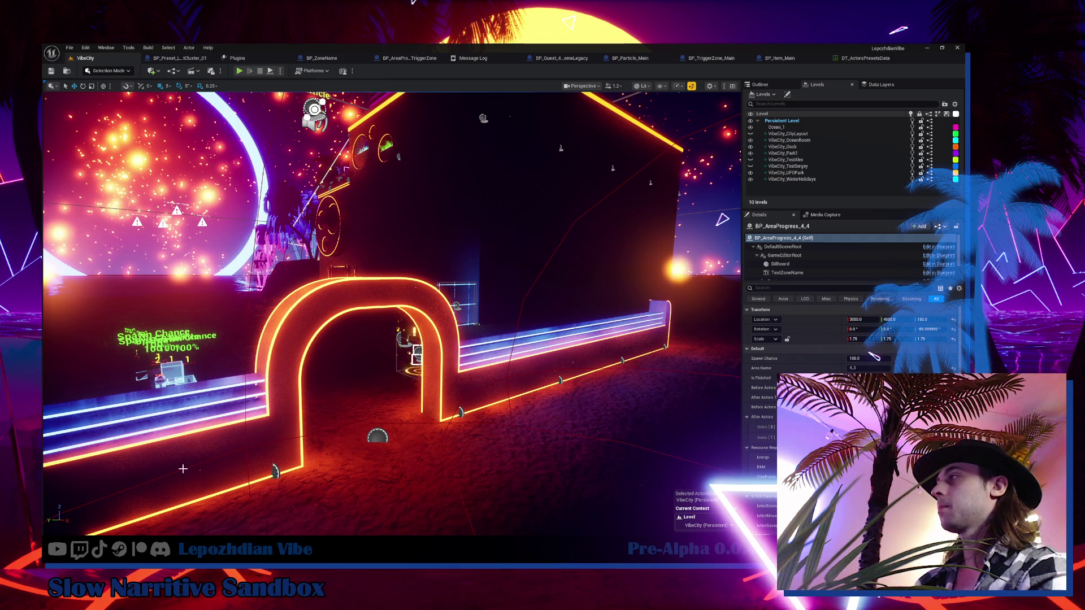
key("f")
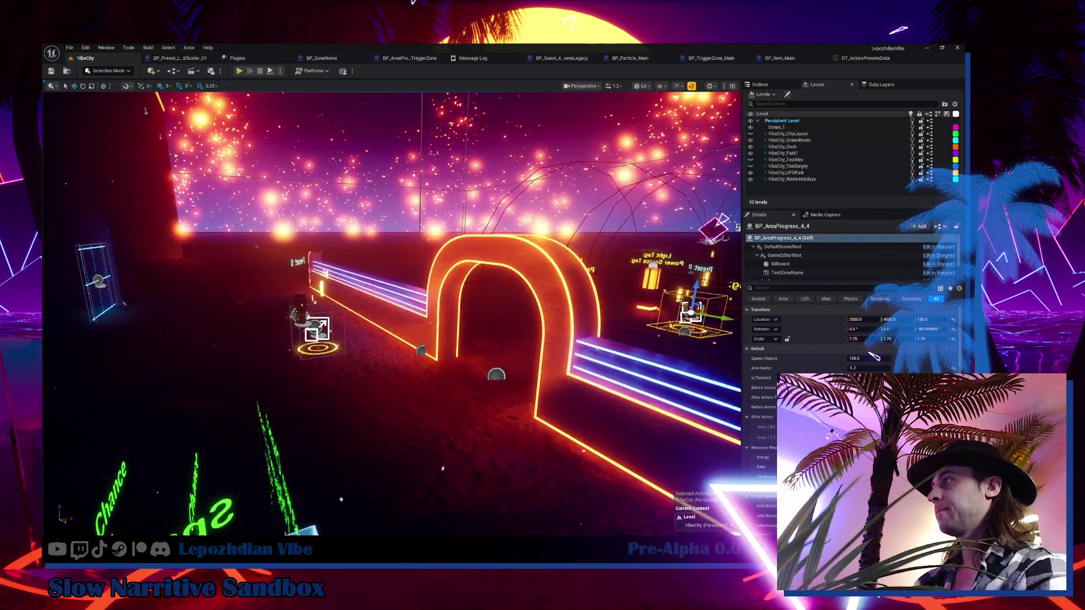
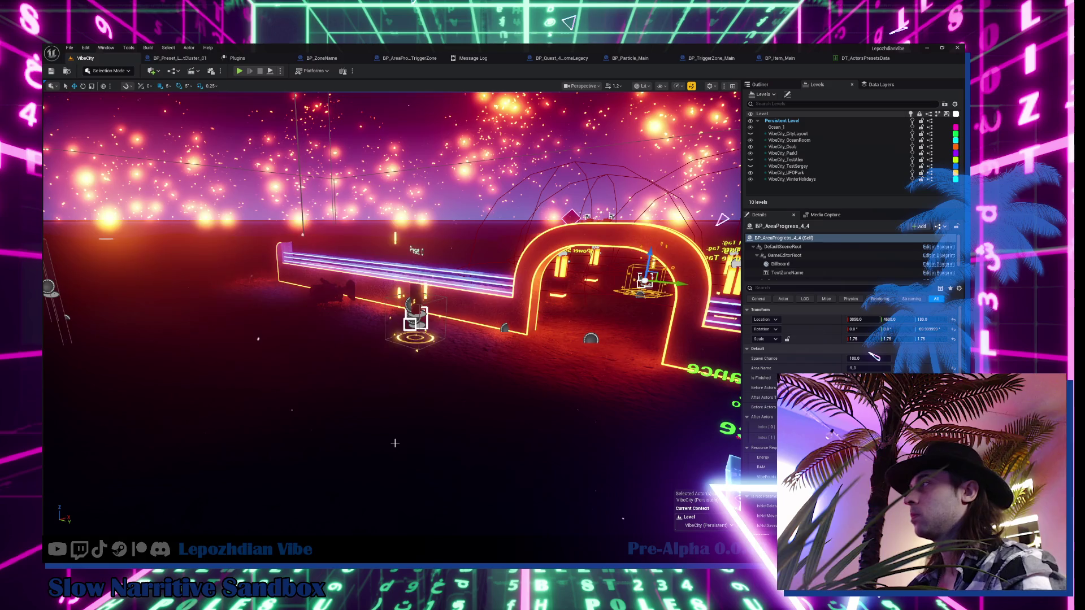
- Fly through the neon level, framing the neon house and area progress actor, then open the Content Drawer
left_click_drag(395, 444, 351, 443)
mouse_move(390, 305)
left_mouse_down()
mouse_move(440, 277)
mouse_move(422, 416)
left_mouse_up()
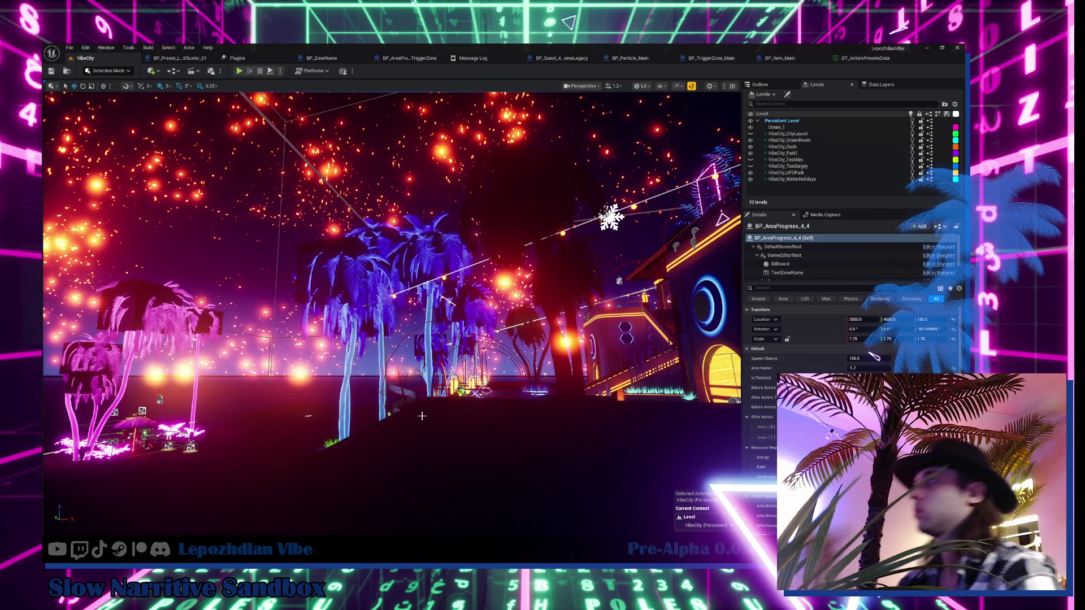
key("f")
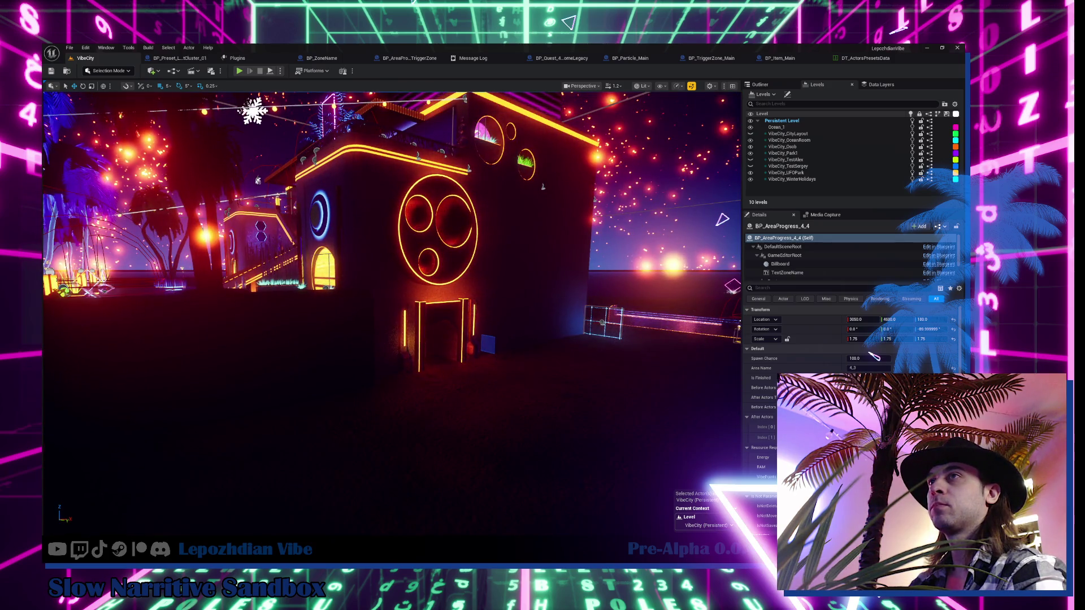
key("f")
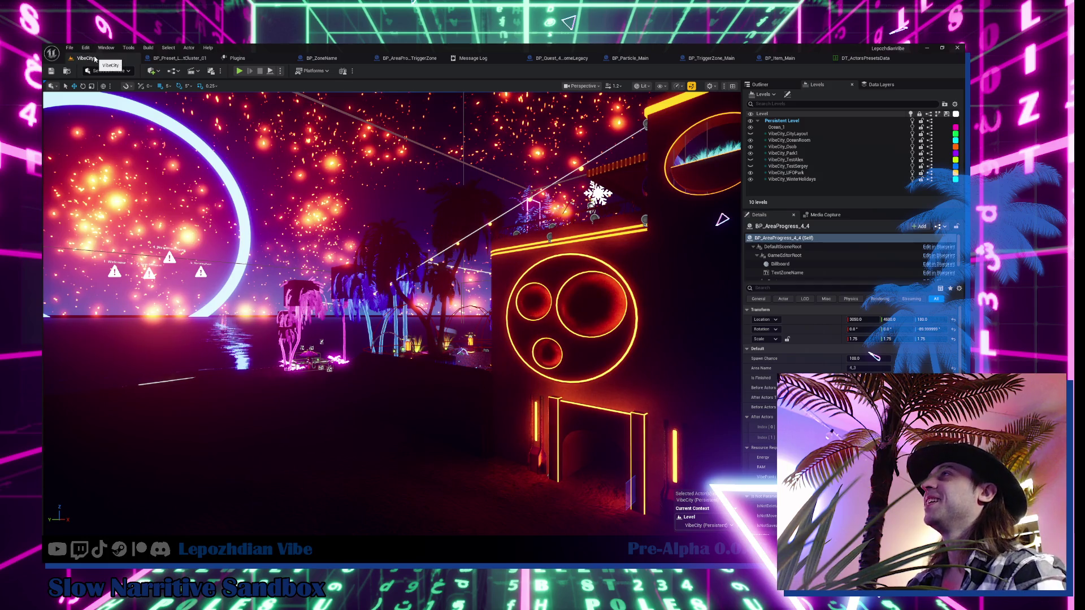
key("ctrl+space")
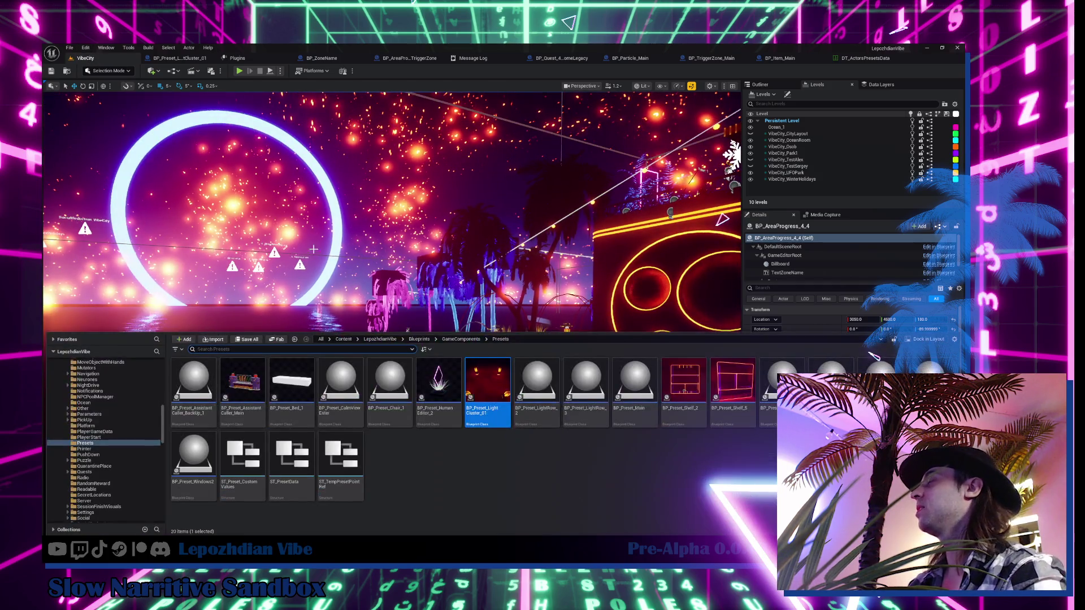
- Search 'game editor actors' in the Content Drawer and open the DT_GameEditor_Actors data table
scroll(119, 420, "down", 2)
scroll(116, 418, "up", 5)
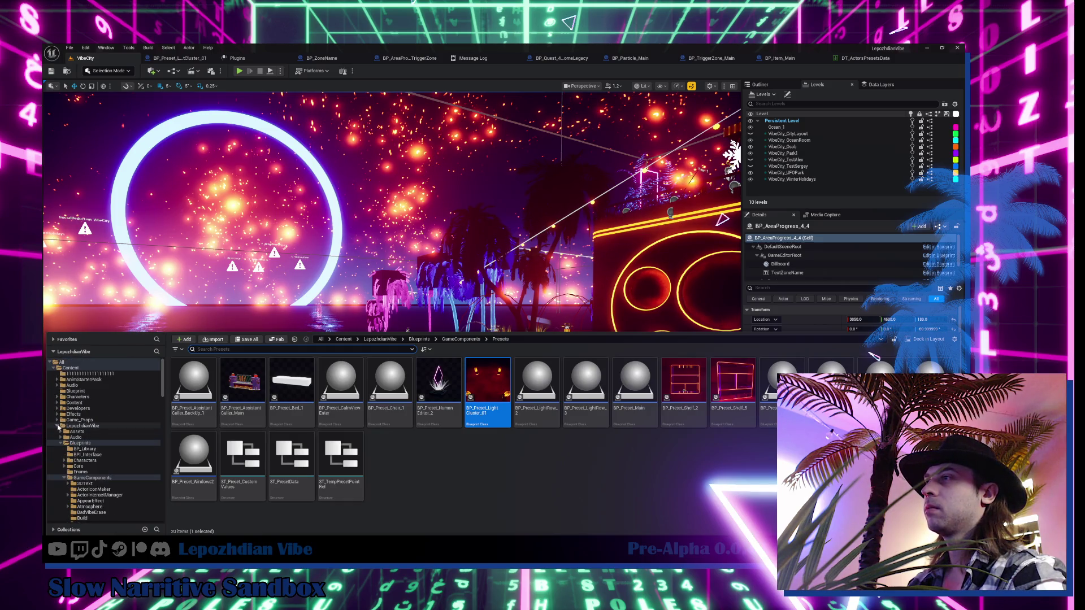
left_click(58, 427)
type("game editor ac")
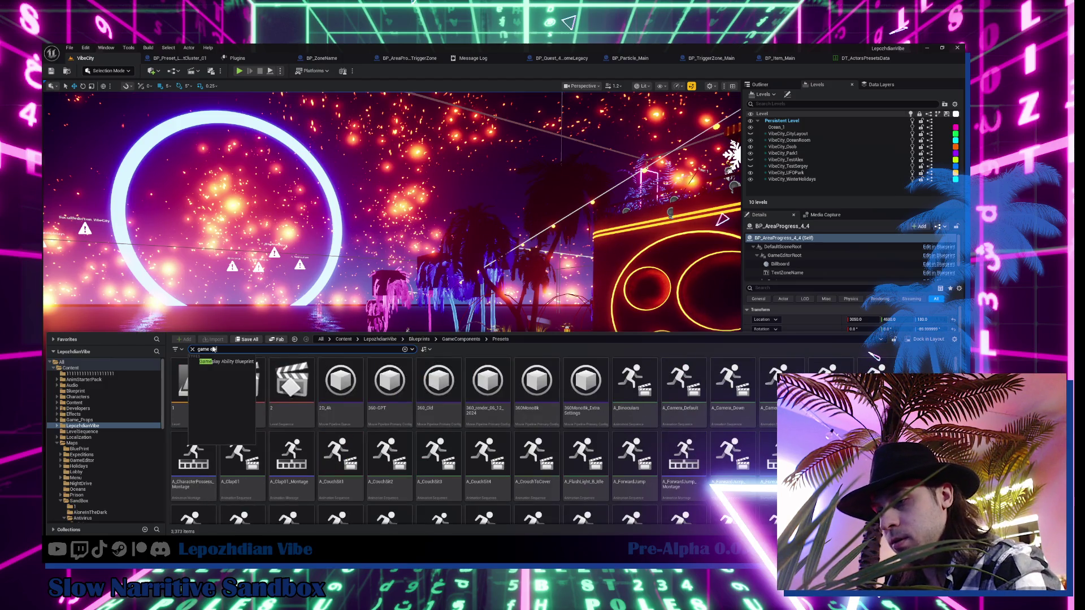
type("tors")
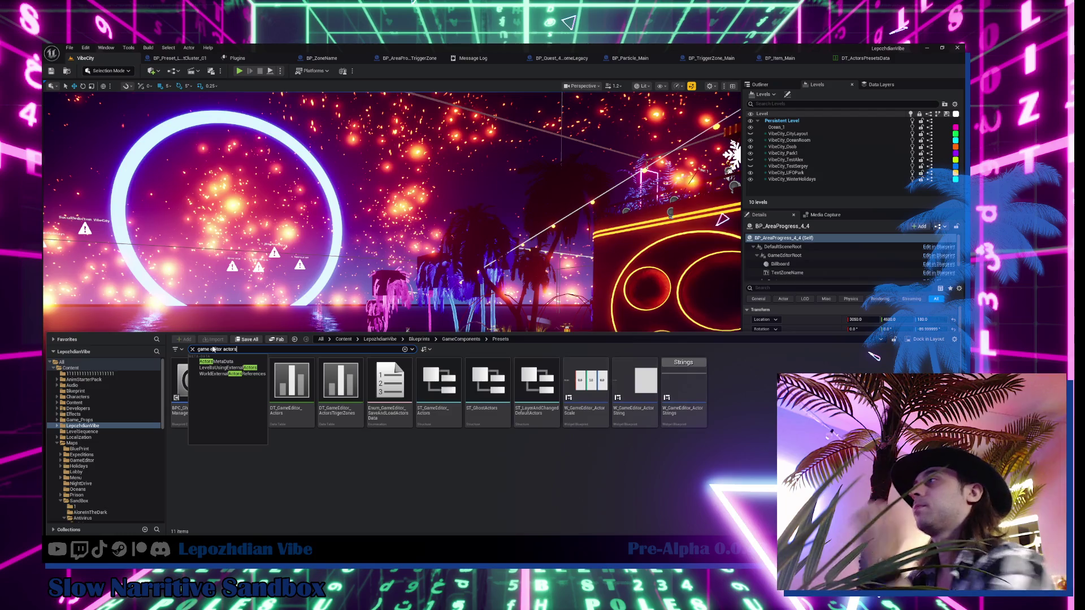
left_click(301, 370)
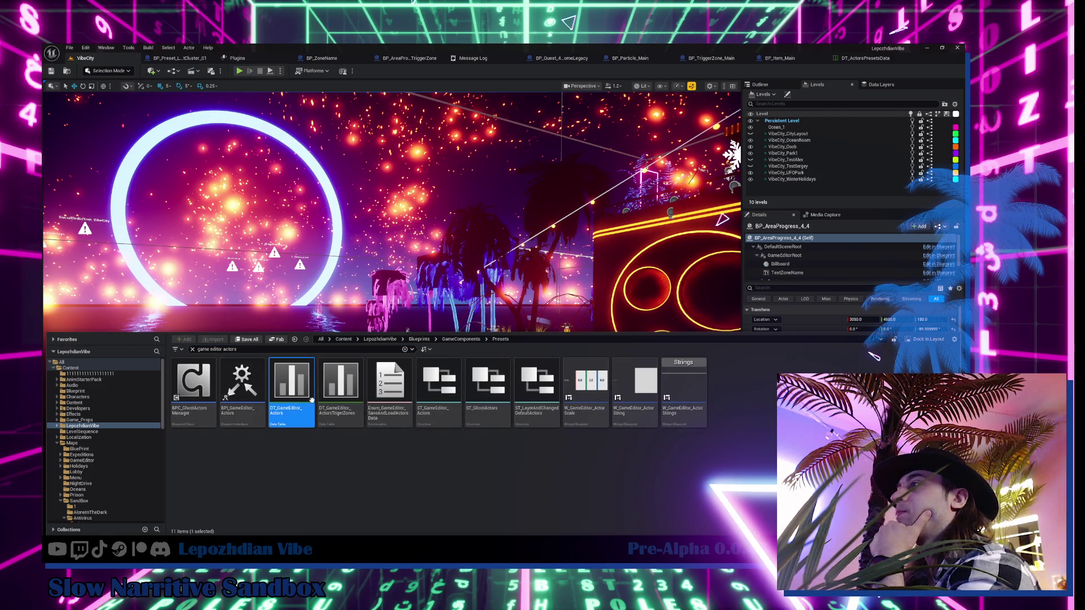
double_click(313, 360)
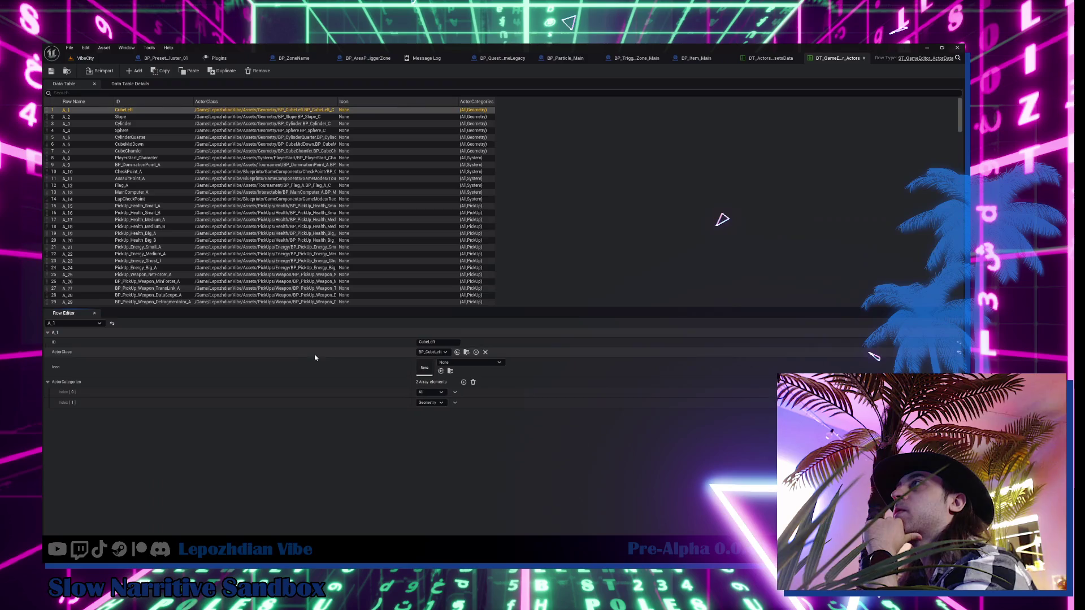
- Scroll through the actor rows and inspect the Clock1 row's data
scroll(264, 254, "down", 10)
scroll(264, 253, "down", 20)
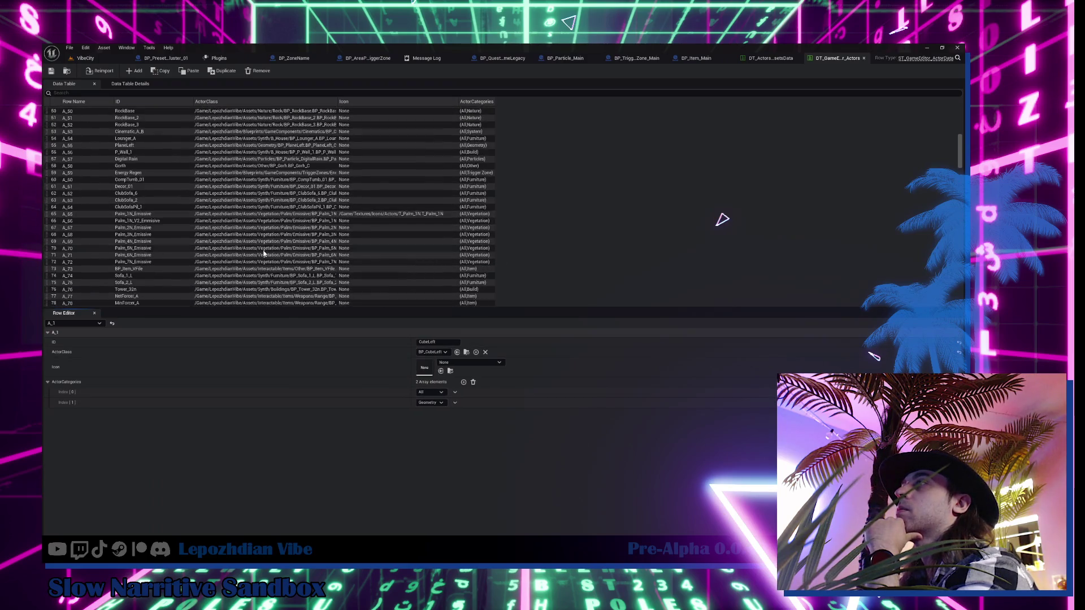
scroll(264, 254, "down", 20)
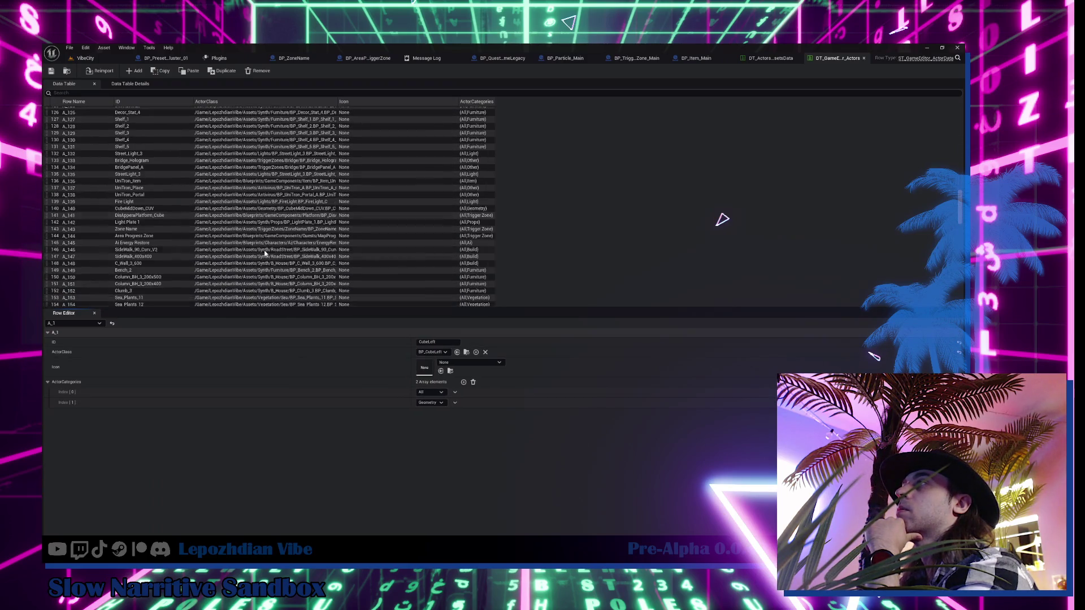
scroll(269, 252, "down", 14)
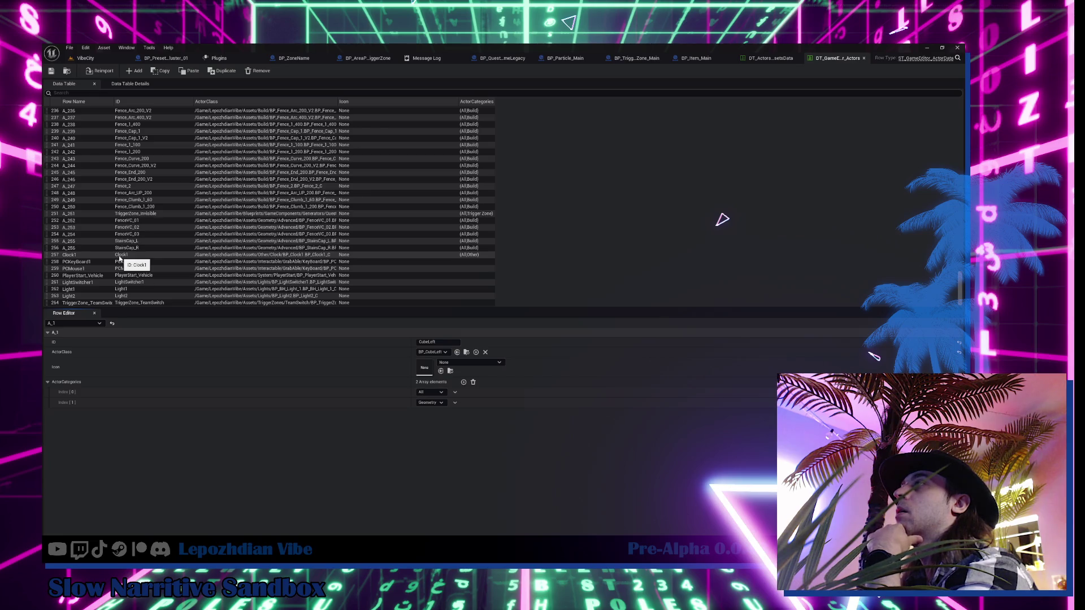
left_click(120, 257)
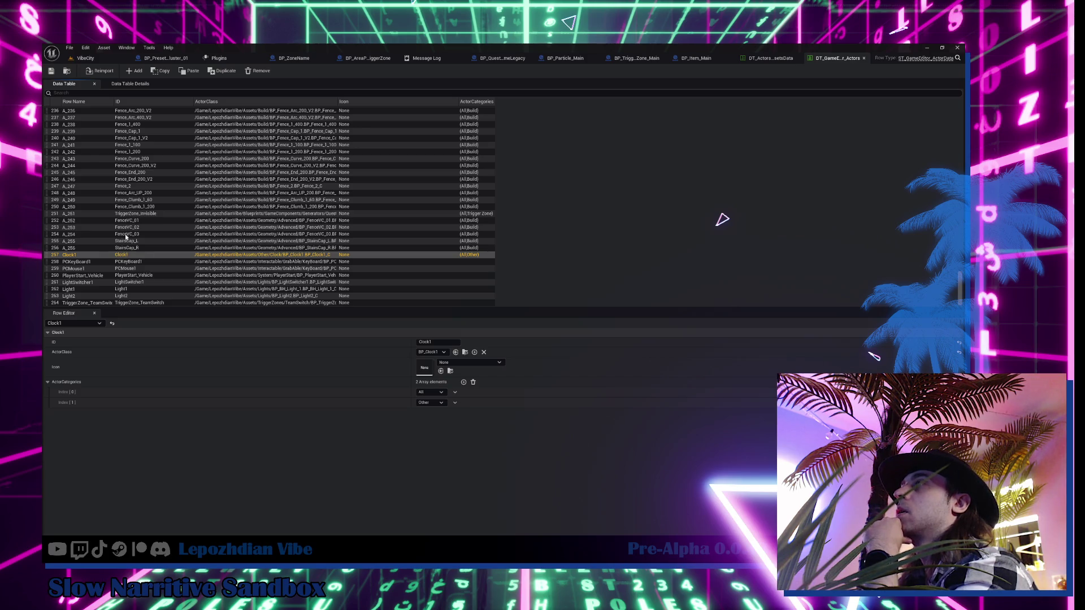
- Browse to the DT_GameEditor_Actors asset, start deleting it, and cancel the deletion
left_click(68, 73)
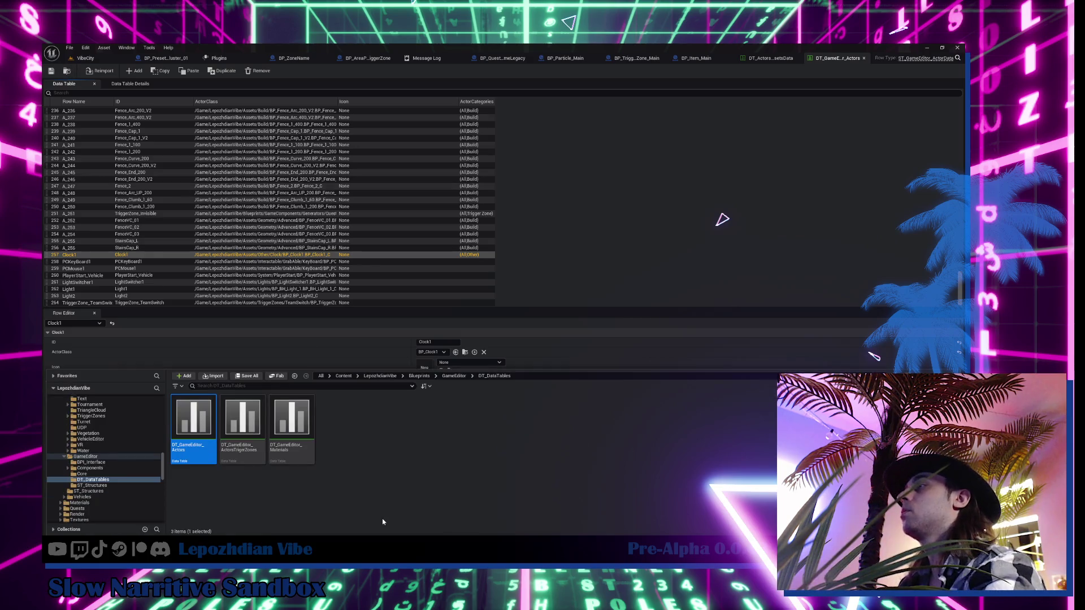
key("Delete")
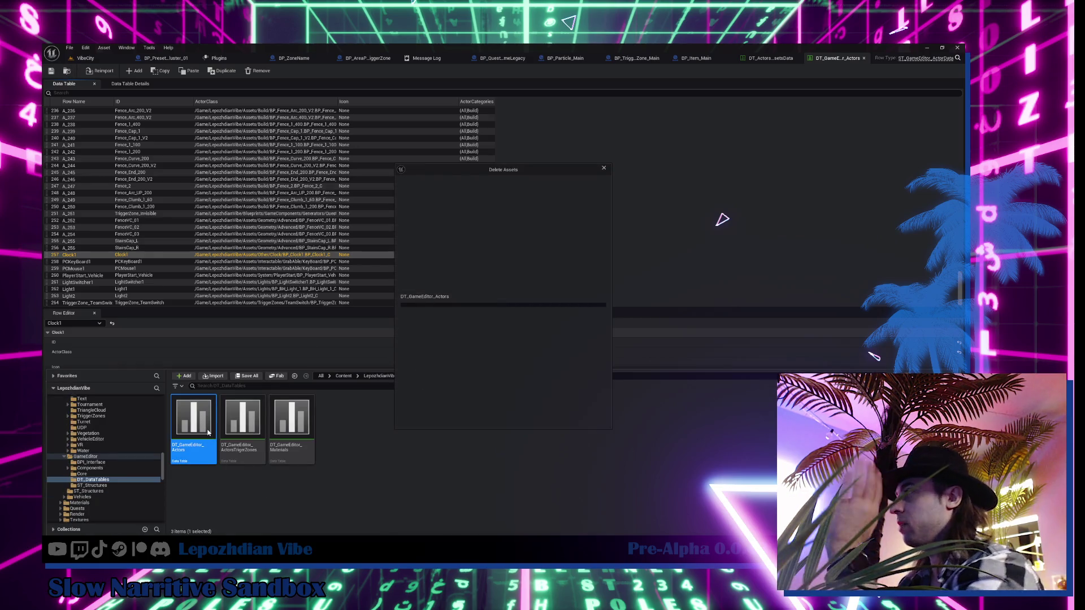
key("Escape")
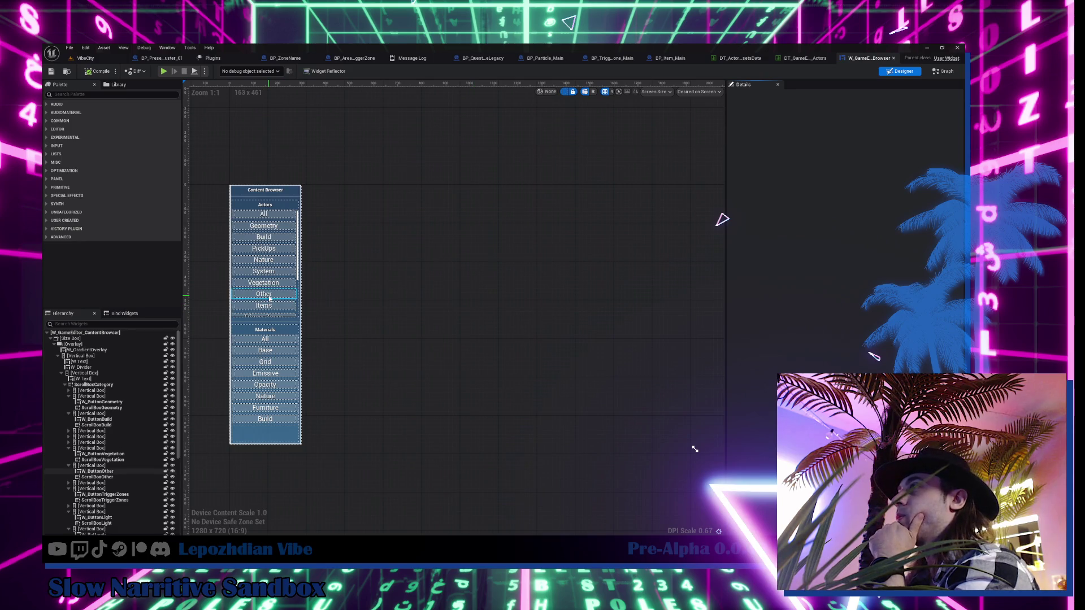
- In the graph, add a Make Quick Tool Tip off Return Value holding the copied description text
left_click(943, 71)
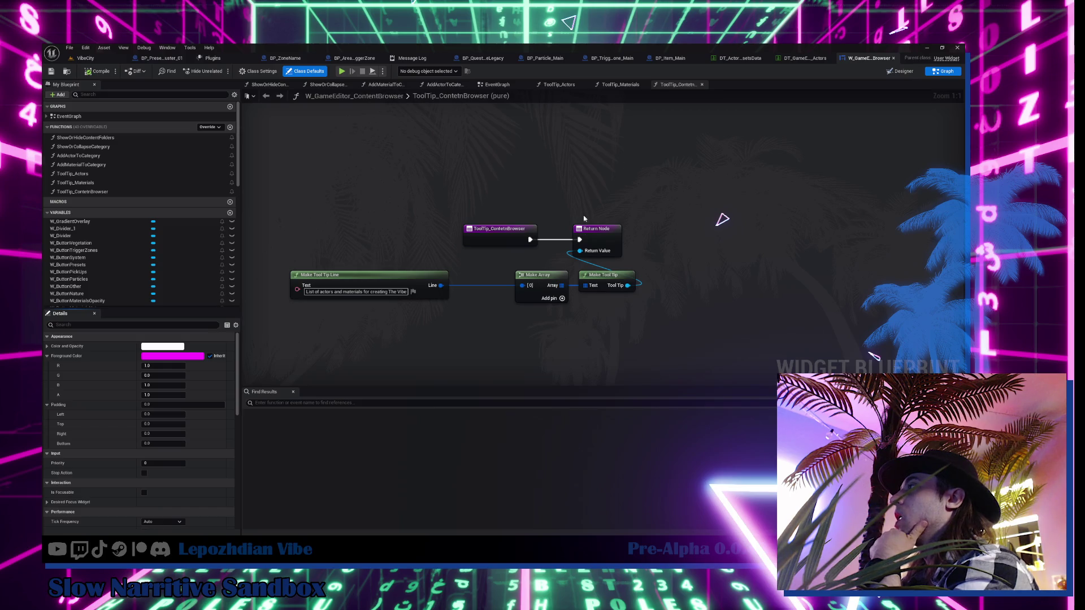
left_click_drag(582, 251, 470, 331)
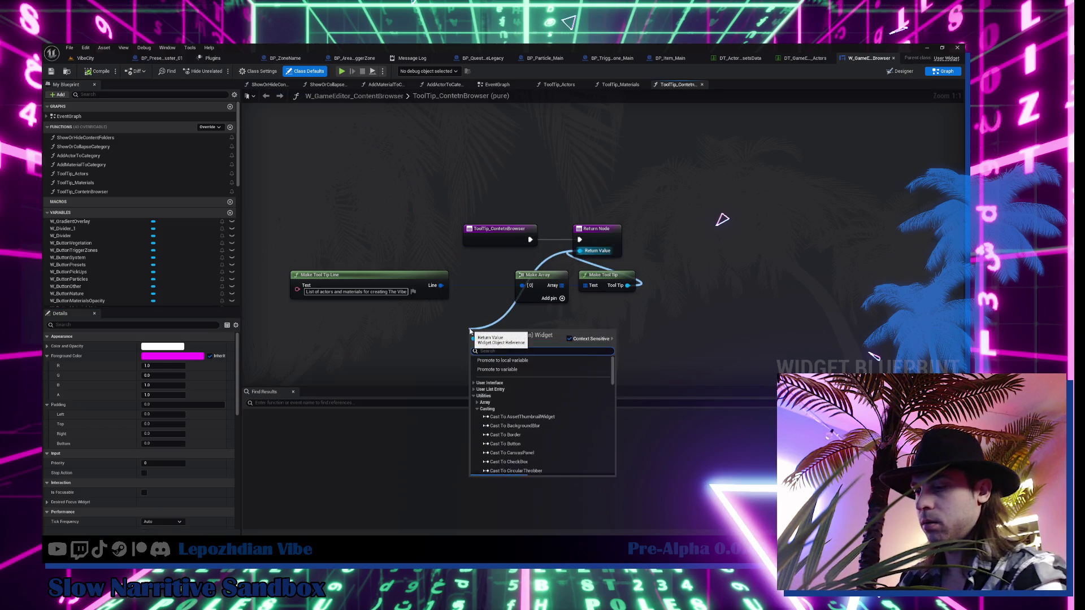
type("quick")
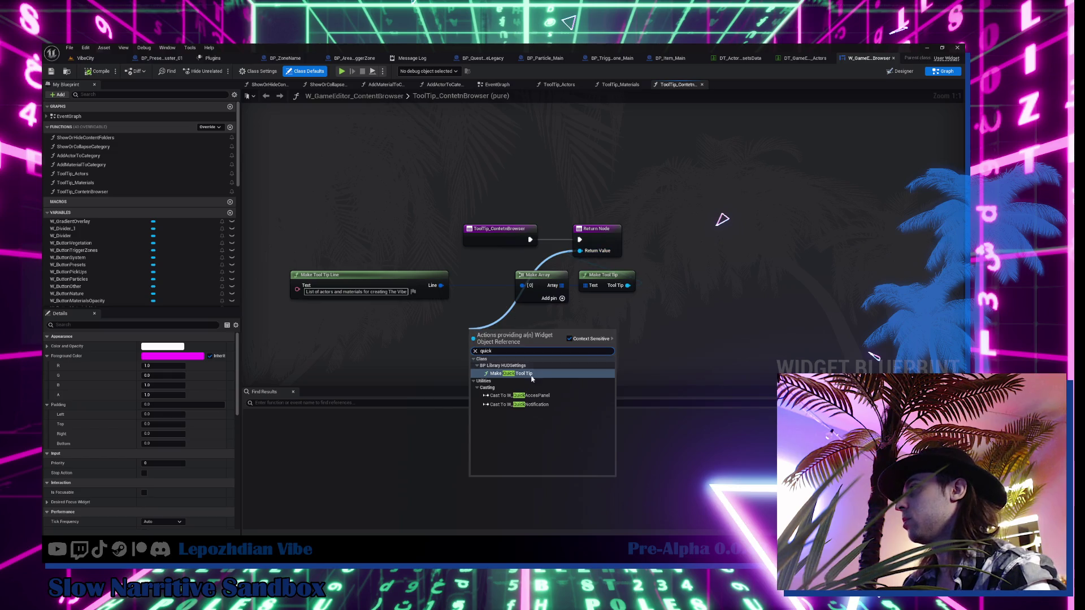
left_click(512, 374)
key("ctrl+c")
left_click(489, 344)
key("ctrl+v")
key("Return")
left_click(551, 386)
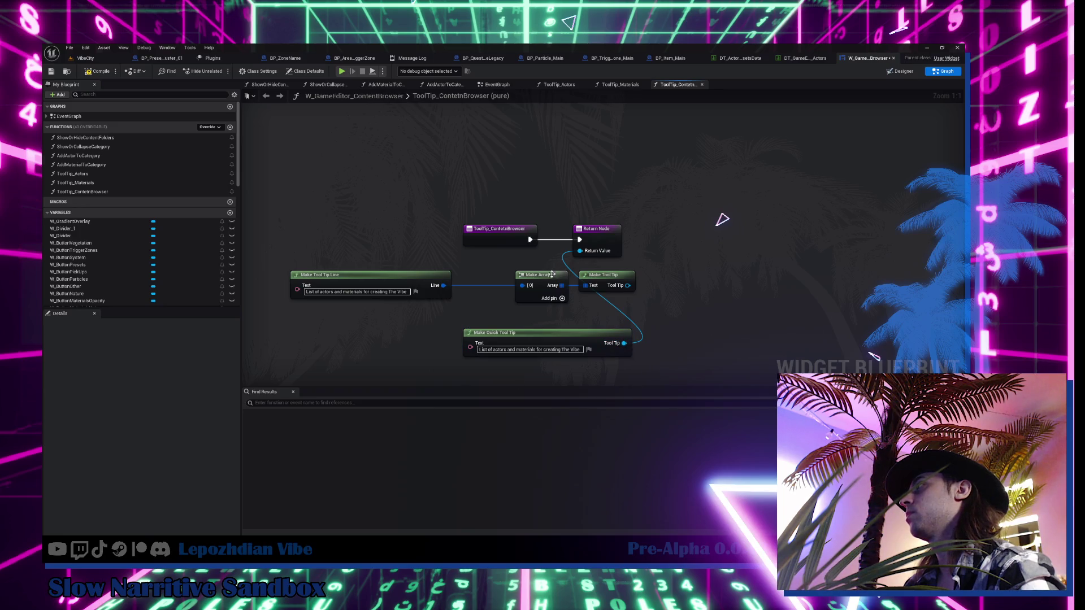
- Delete the old Make Tool Tip Line, Array and Tool Tip nodes and place the quick tooltip by the return node
left_click(532, 275)
left_click(605, 275, "ctrl")
key("Delete")
left_click(367, 275)
key("Delete")
left_click_drag(597, 333, 592, 267)
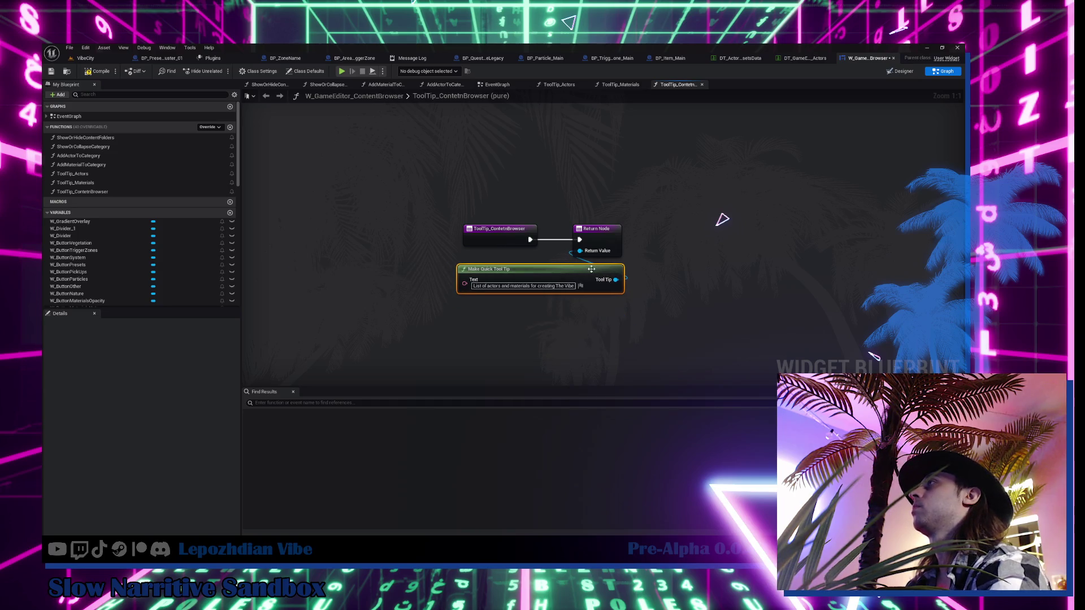
left_click(497, 84)
double_click(73, 174)
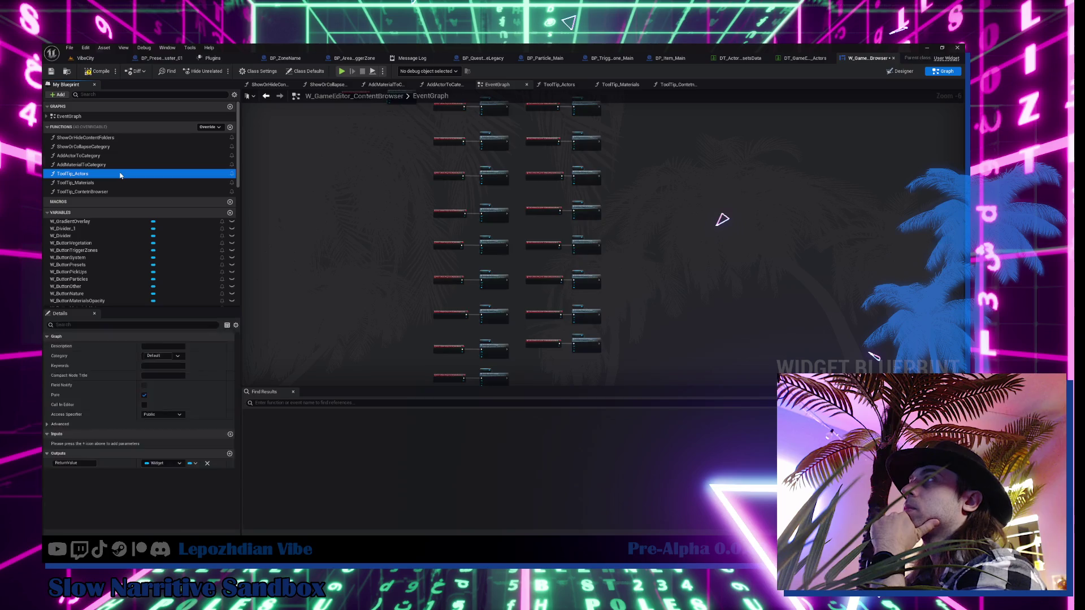
- Replace ToolTip_Actors' old tooltip chain with a Make Quick Tool Tip carrying the copied actor description
left_click_drag(623, 272, 618, 347)
type("euic")
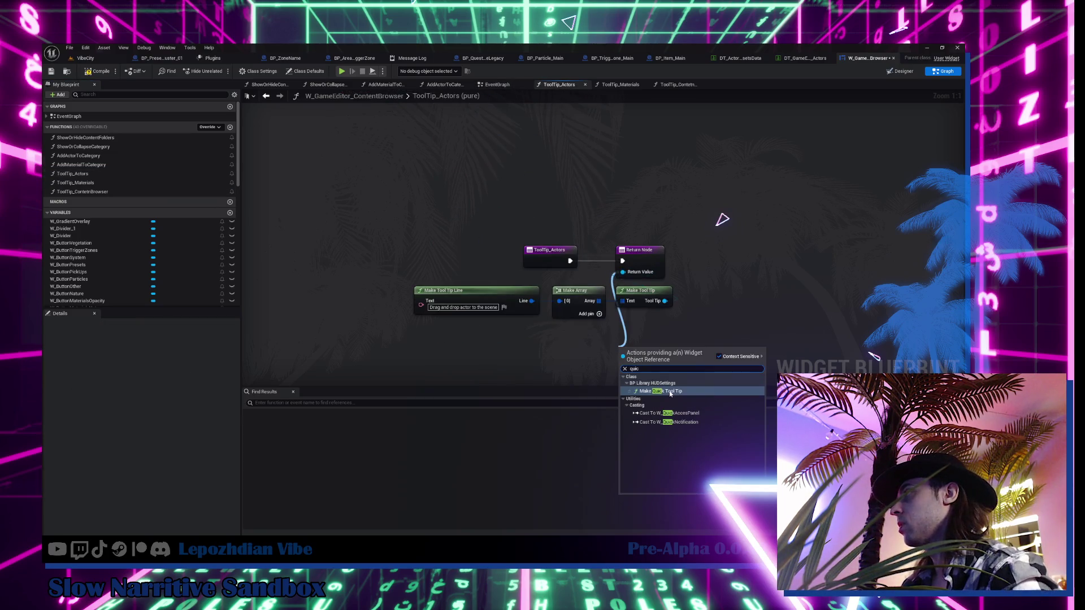
left_click(670, 393)
left_click(464, 308)
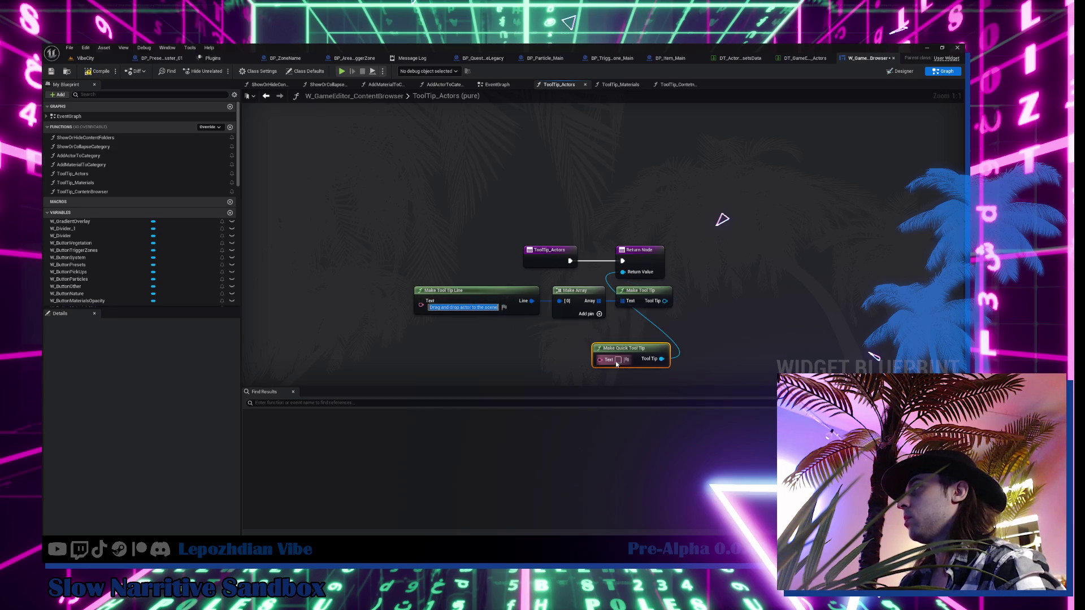
key("ctrl+c")
left_click(618, 360)
key("ctrl+v")
left_click(576, 328)
left_click_drag(412, 337, 674, 284)
key("Delete")
left_click_drag(681, 351, 616, 294)
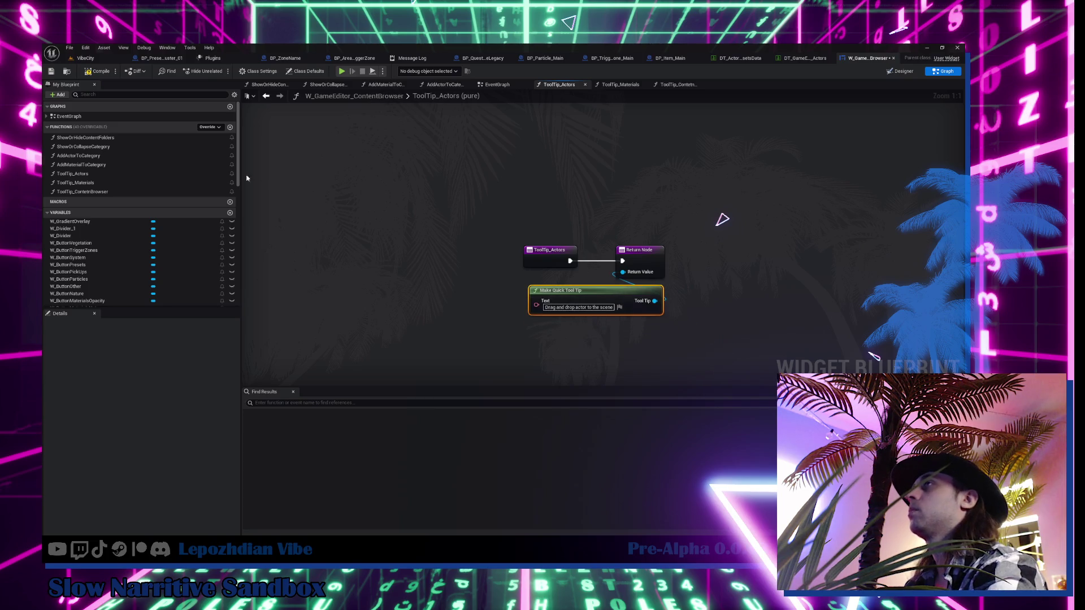
- Switch to ToolTip_Materials and add a Make Quick Tool Tip off its Return Value
double_click(114, 194)
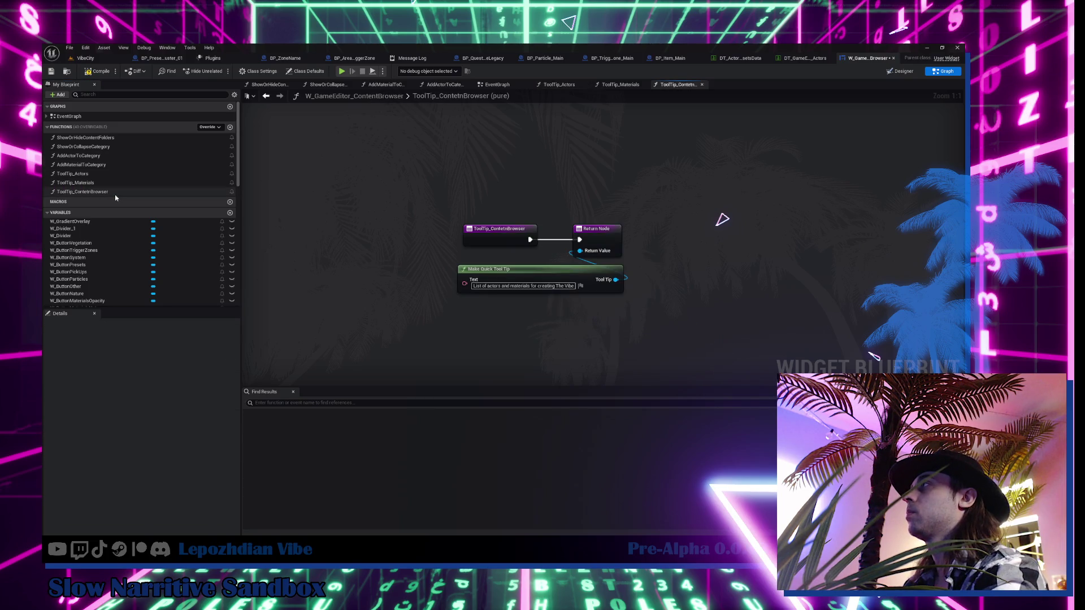
double_click(115, 182)
left_click(115, 176)
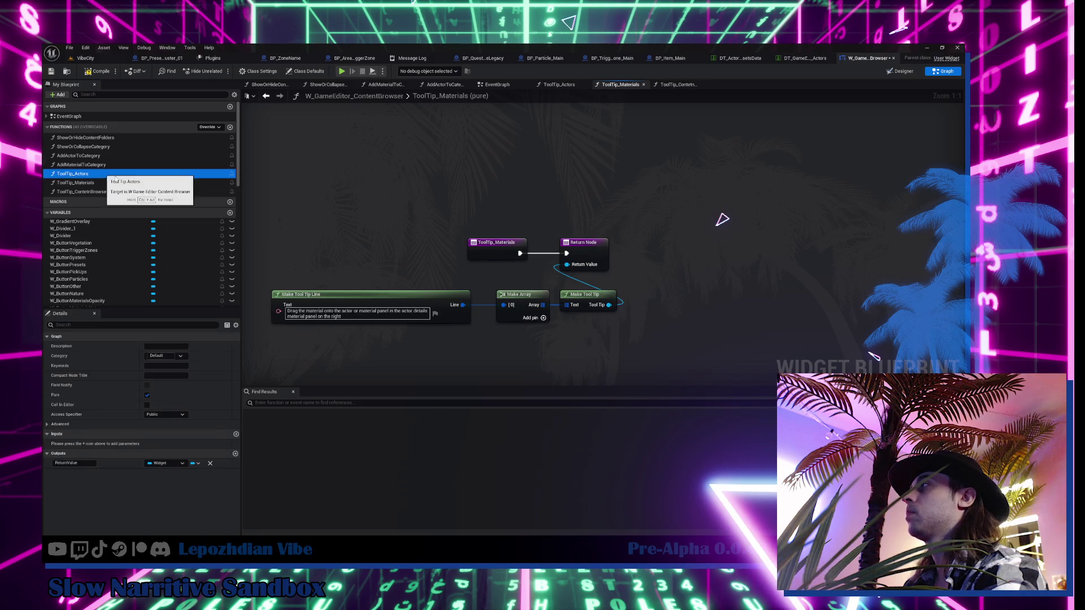
mouse_move(567, 264)
left_mouse_down()
mouse_move(569, 380)
mouse_move(508, 382)
left_mouse_up()
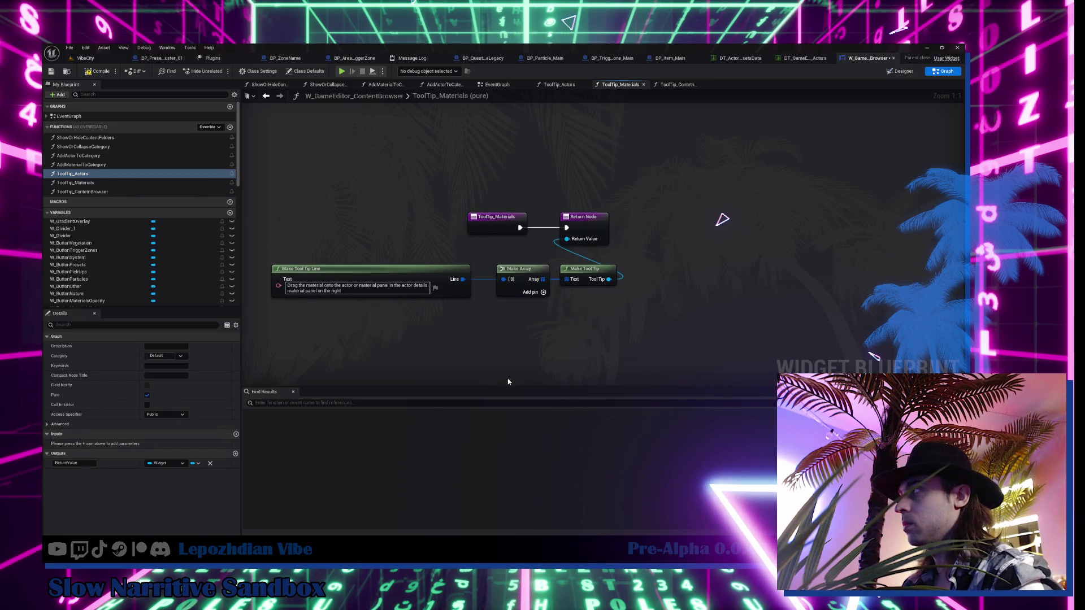
left_click_drag(598, 245, 563, 325)
type("quick")
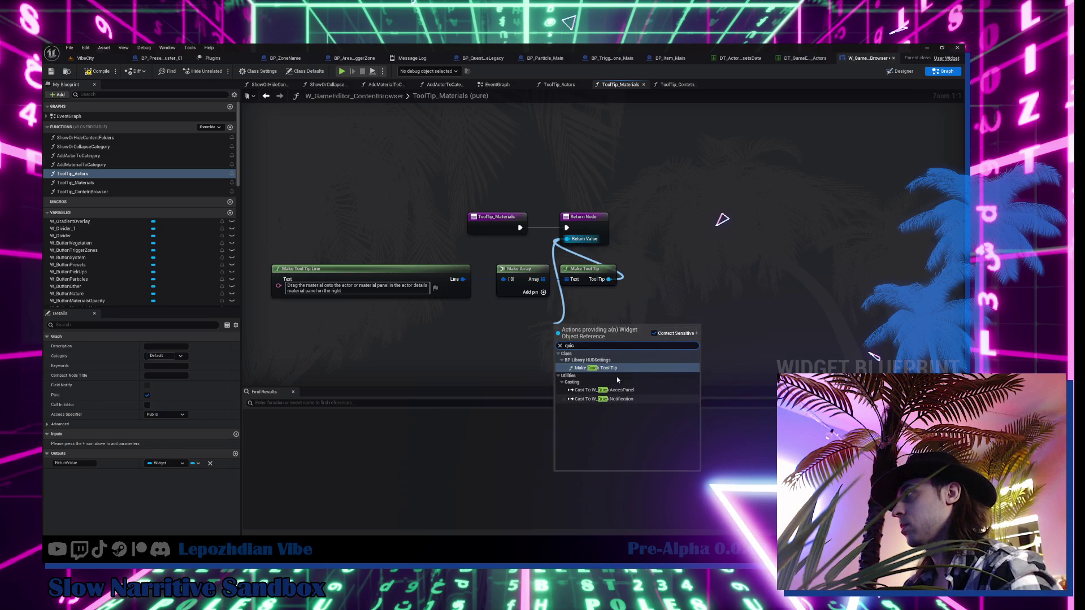
key("Return")
- Paste the material drag-hint text into it, delete the three old nodes, and compile
key("ctrl+a")
key("ctrl+c")
left_click(562, 338)
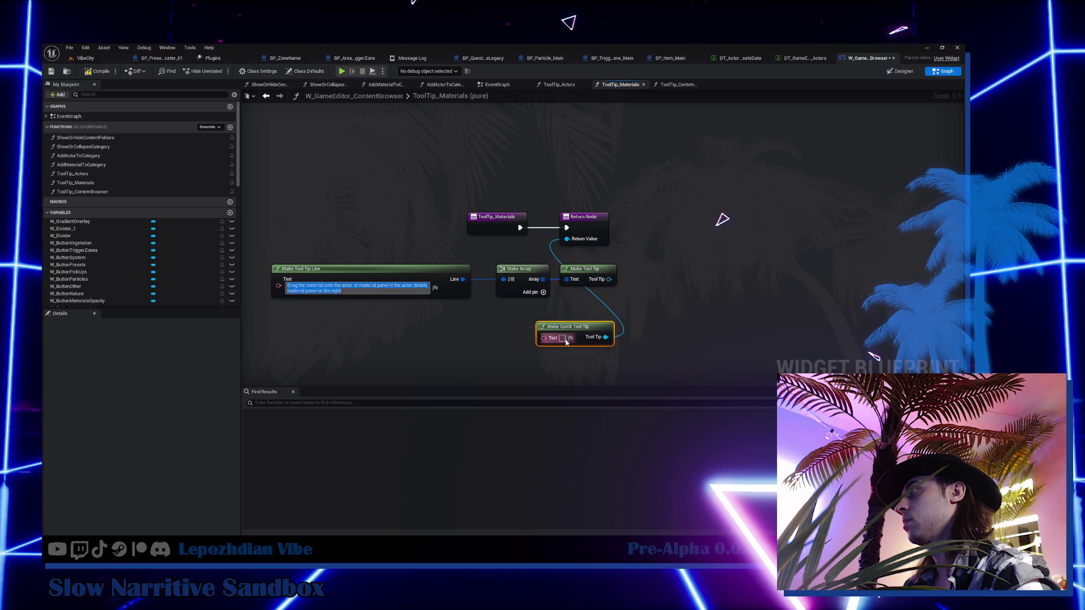
key("ctrl+v")
left_click(460, 326)
mouse_move(265, 302)
left_mouse_down()
mouse_move(452, 266)
mouse_move(621, 254)
left_mouse_up()
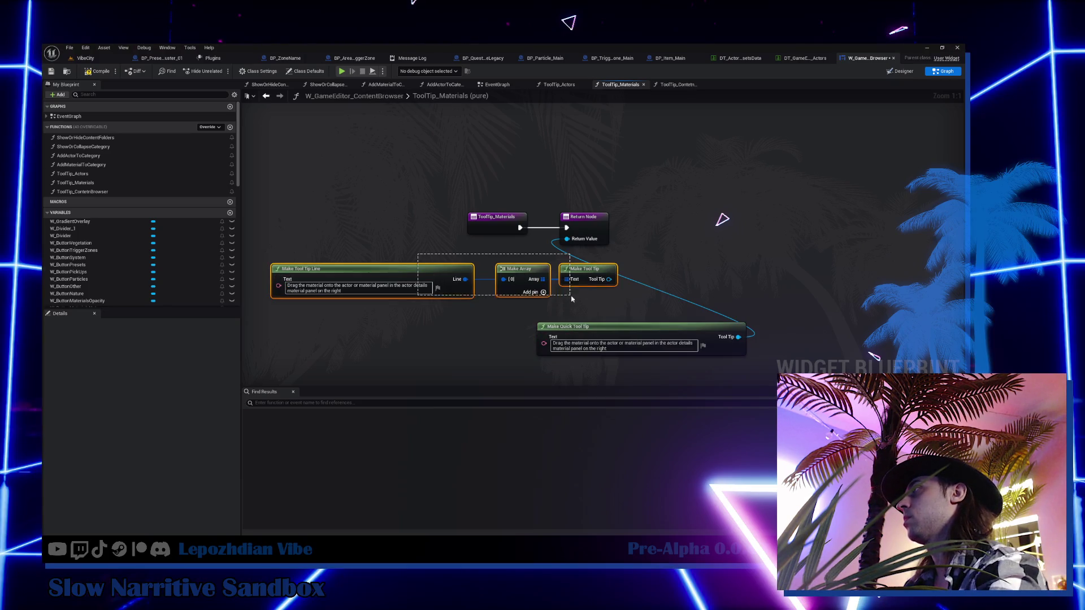
key("Delete")
mouse_move(543, 343)
left_mouse_down()
mouse_move(736, 338)
mouse_move(554, 267)
left_mouse_up()
left_click(99, 75)
key("alt+Tab")
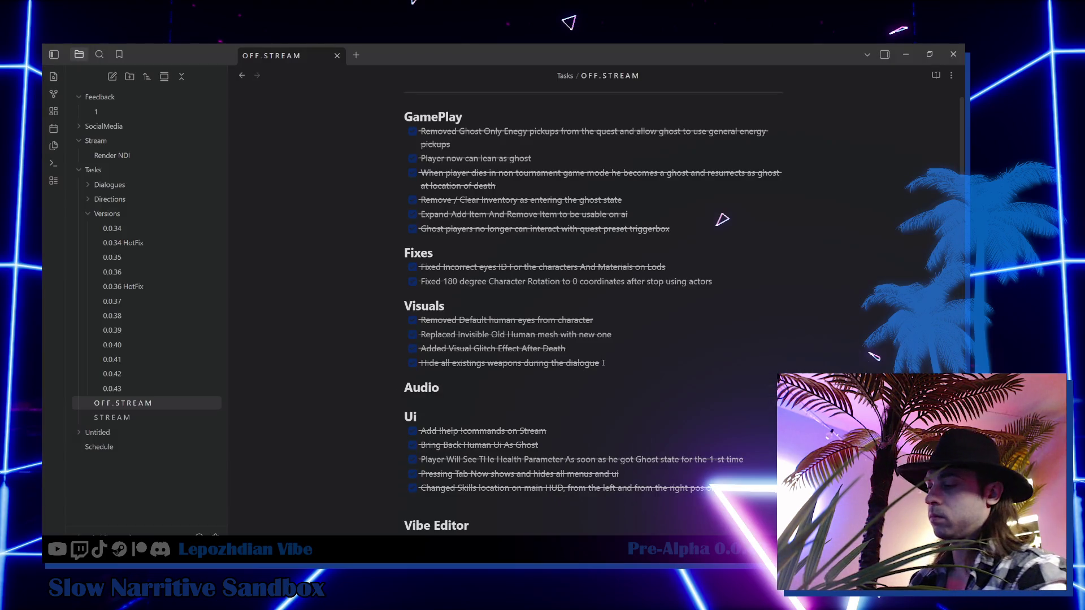
- Add and tick 'New Preset Object For the 4 Quest Elcome Legacy' under Visuals in OFF.STREAM
key("Return")
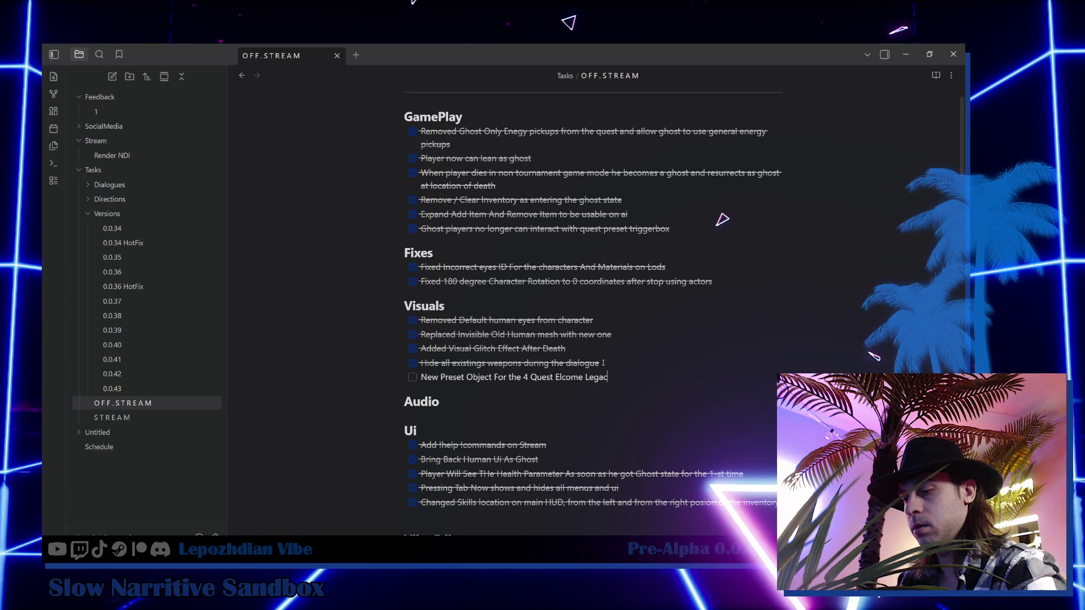
left_click(413, 378)
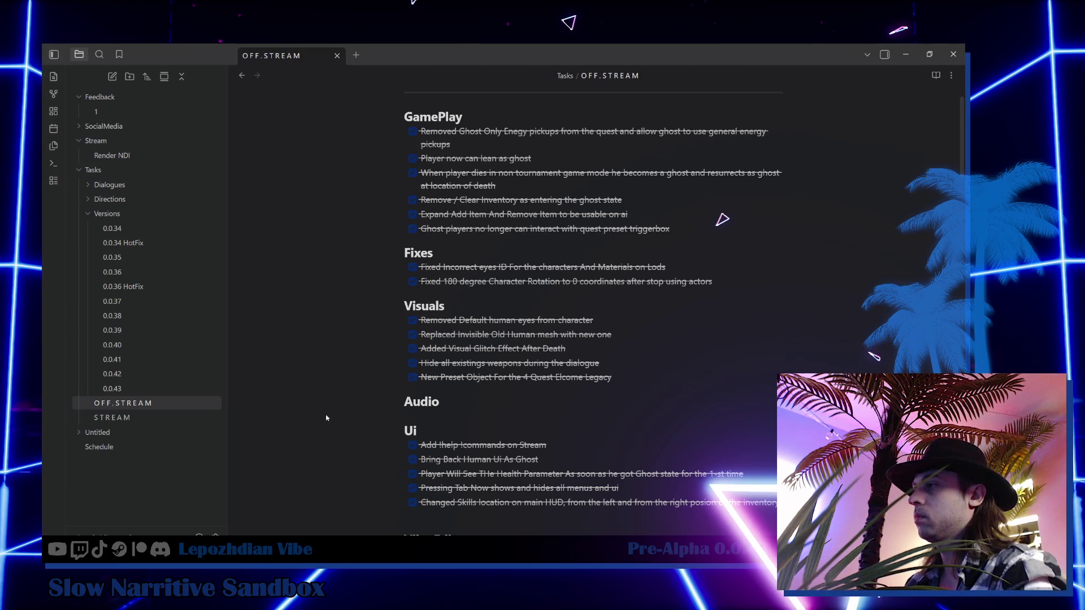
key("alt+Tab")
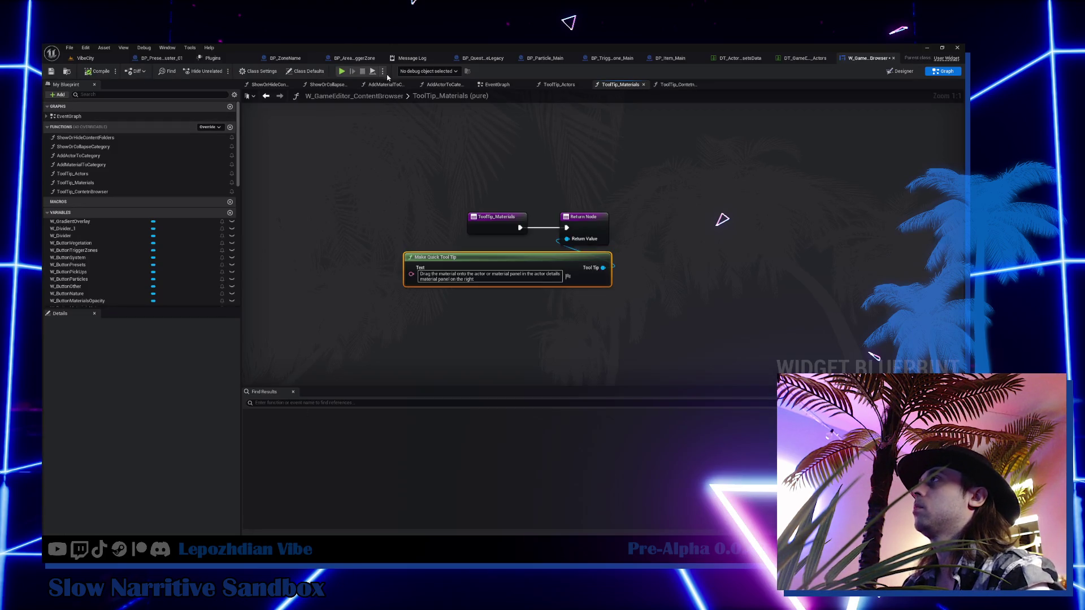
- Open AddActorToCategory from the event graph and pan across its category loop and branch nodes
left_click(492, 86)
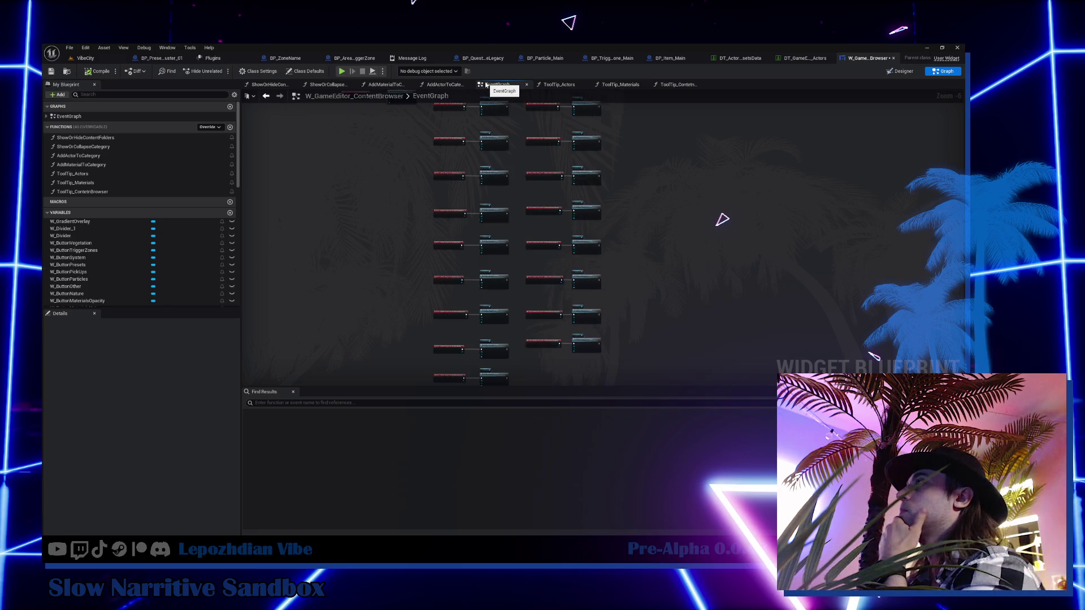
mouse_move(446, 161)
left_mouse_down()
mouse_move(386, 376)
mouse_move(415, 343)
left_mouse_up()
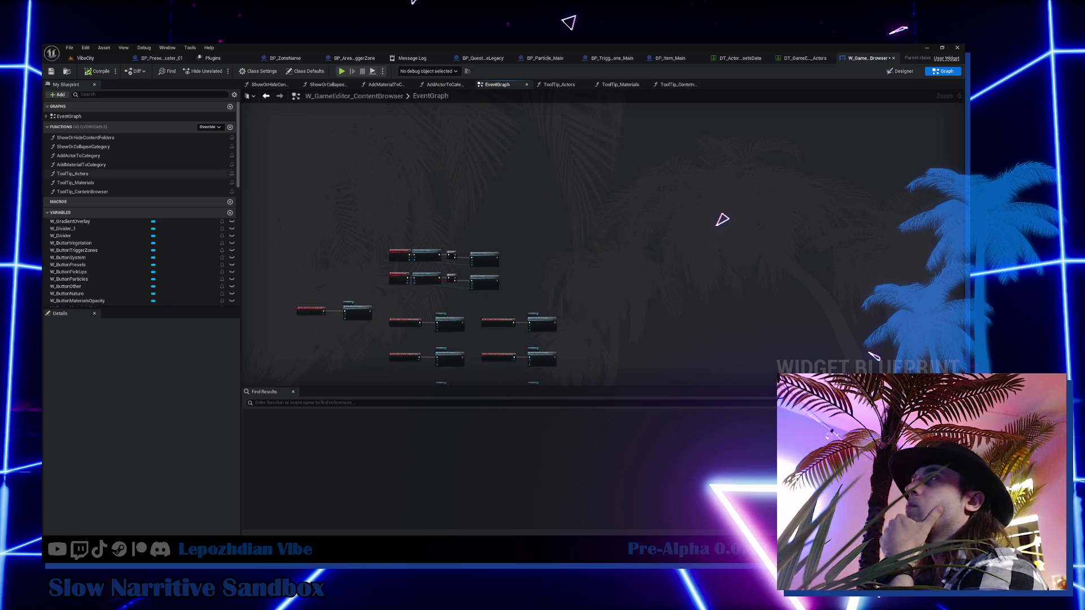
double_click(114, 156)
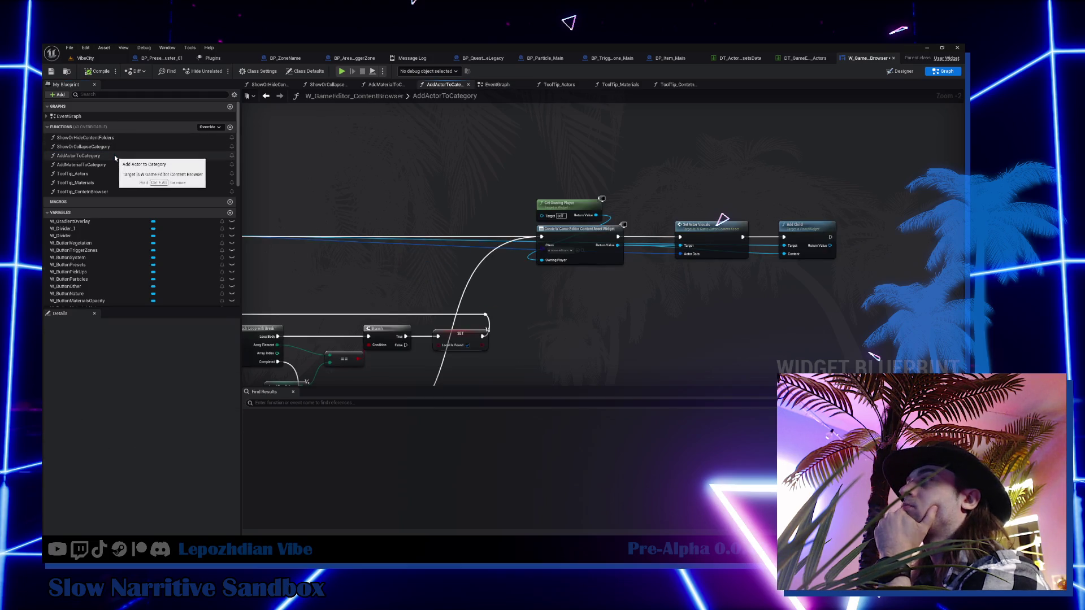
mouse_move(447, 259)
left_mouse_down()
mouse_move(706, 169)
mouse_move(924, 237)
left_mouse_up()
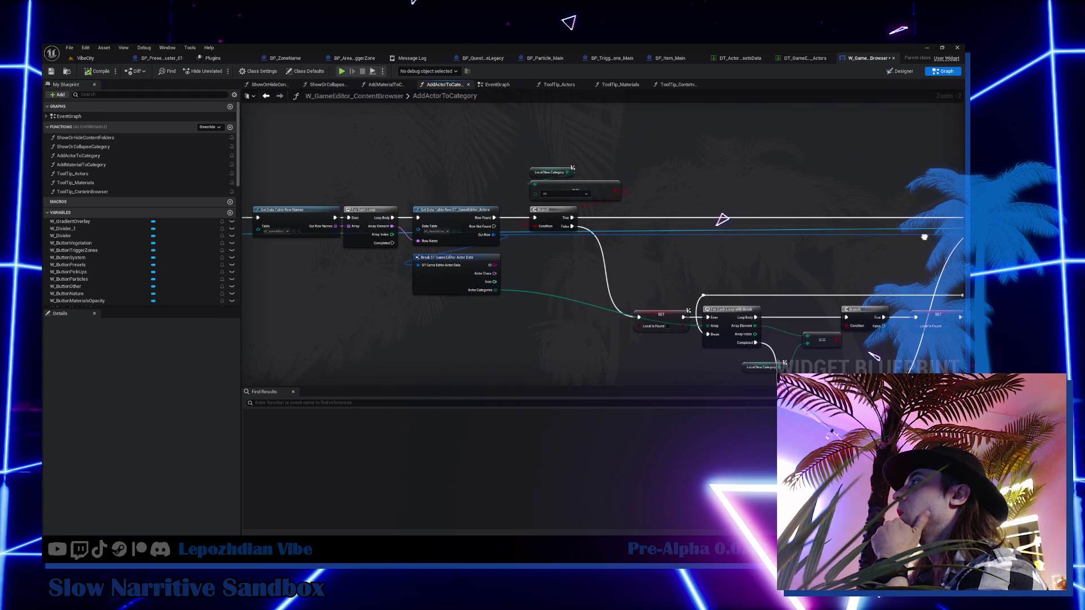
left_click_drag(565, 308, 443, 238)
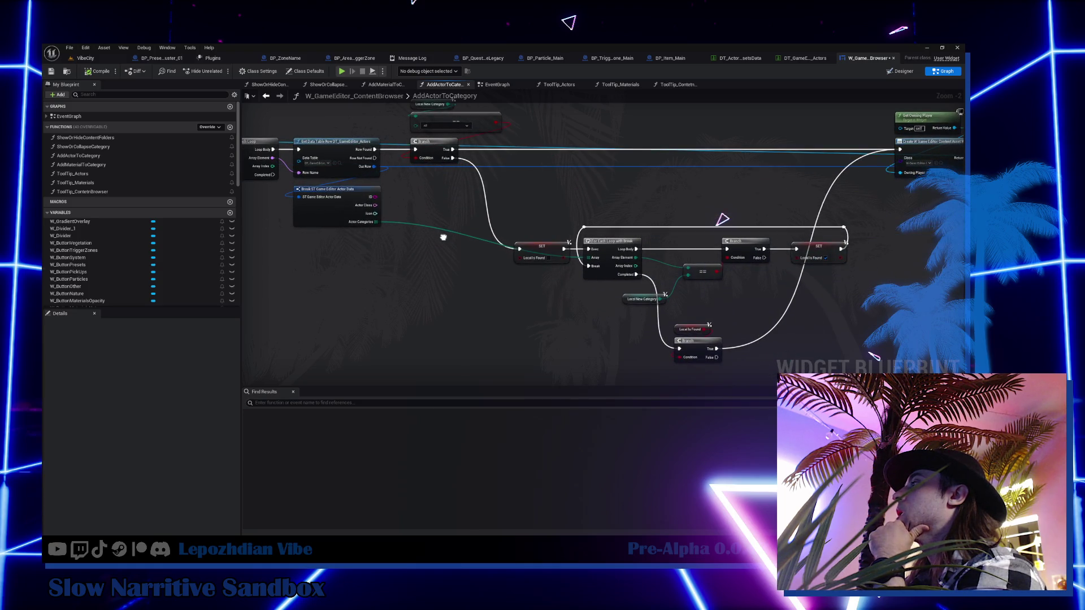
left_click_drag(443, 238, 458, 254)
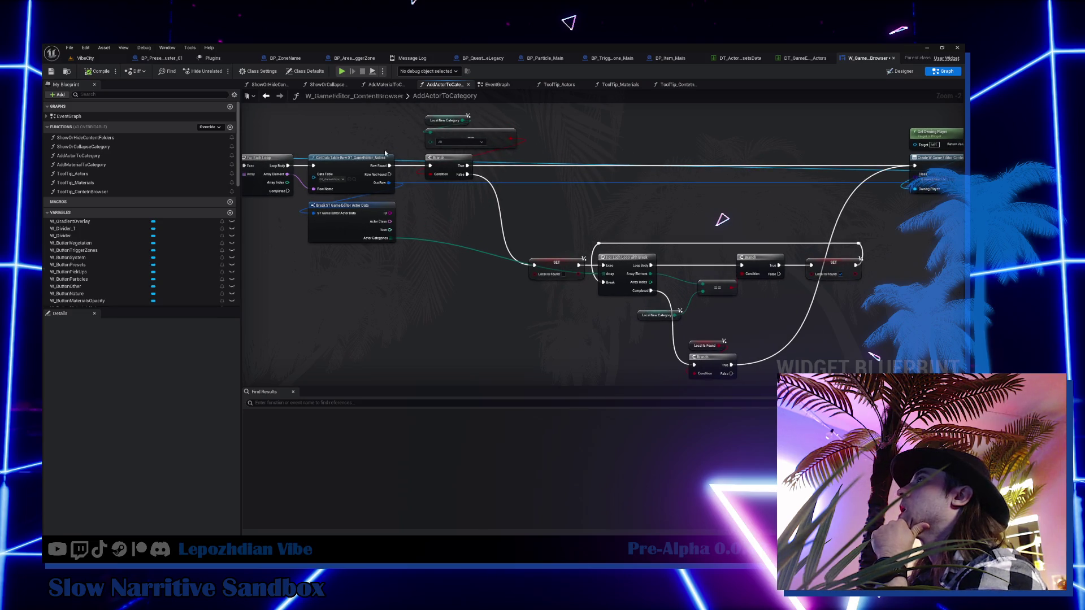
left_click(819, 59)
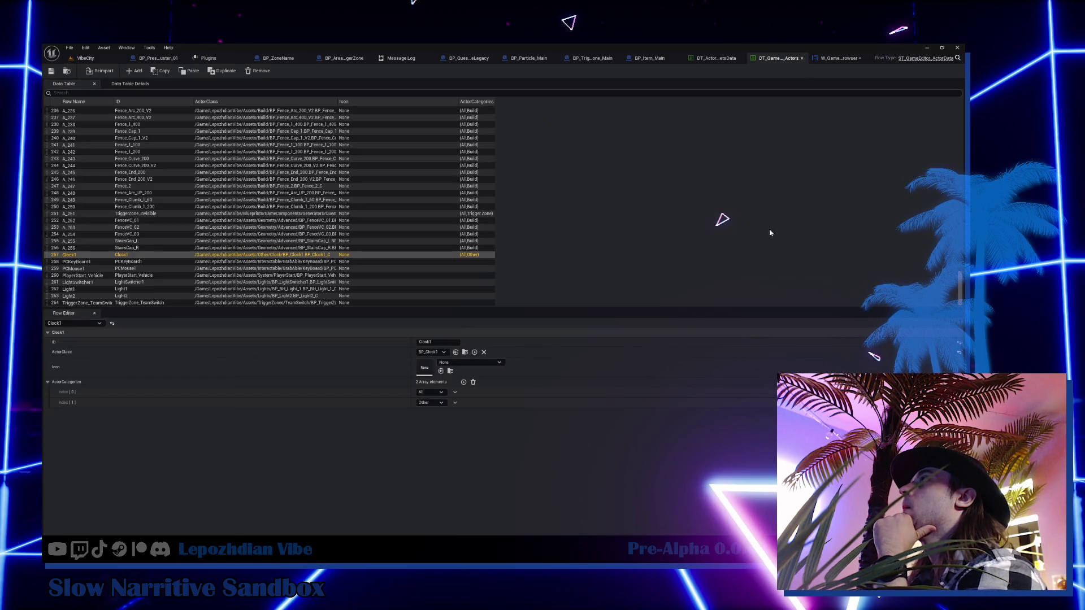
- Inspect the PCKeyBoard1 row's categories, then return to the VibeCity level and open the File menu
left_click(473, 262)
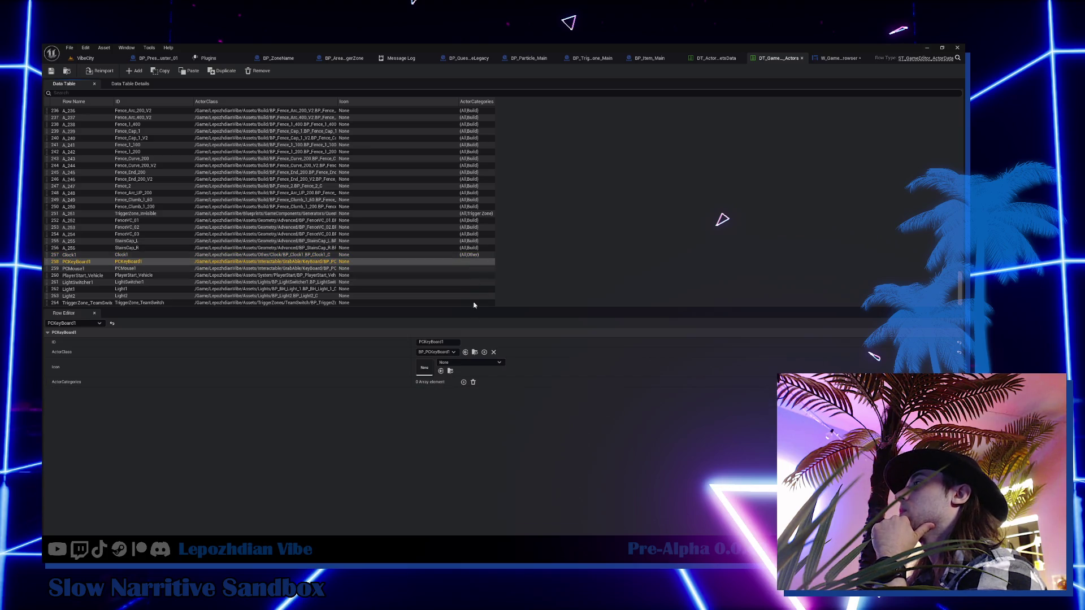
scroll(481, 263, "up", 9)
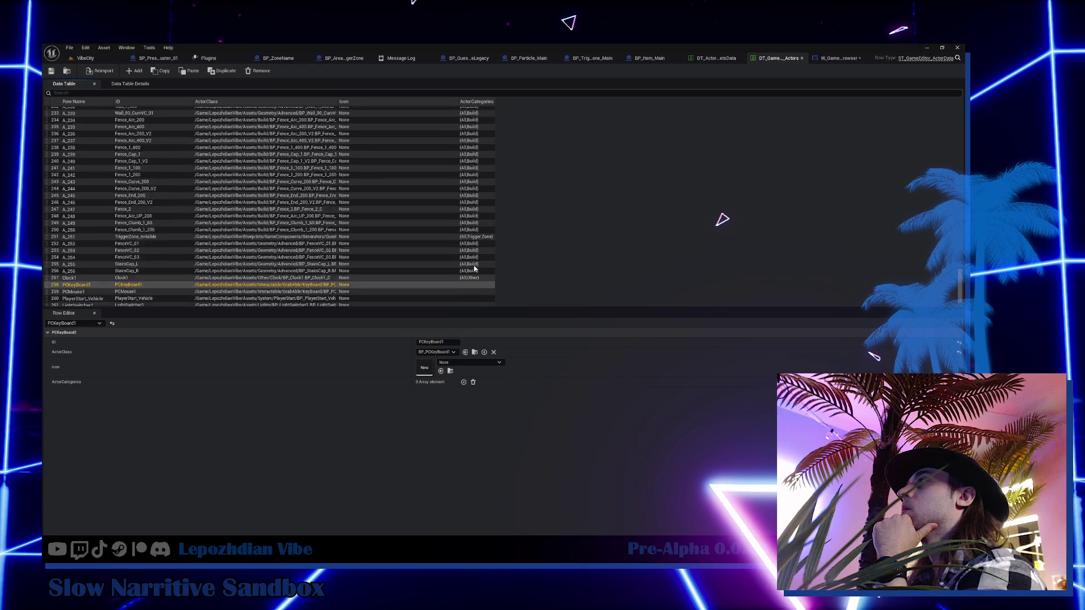
scroll(487, 252, "down", 5)
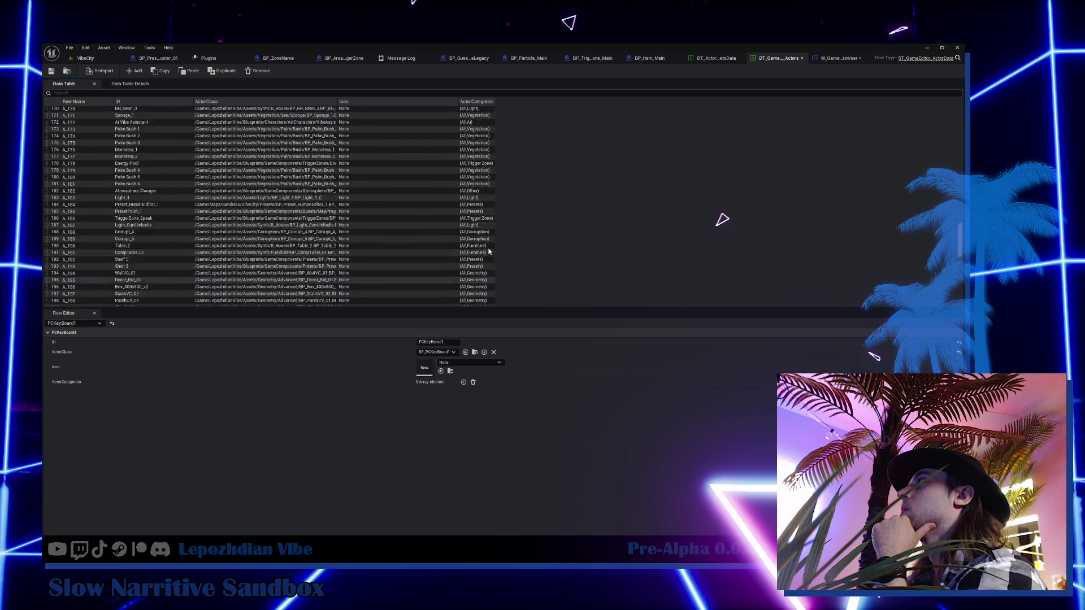
scroll(487, 249, "down", 7)
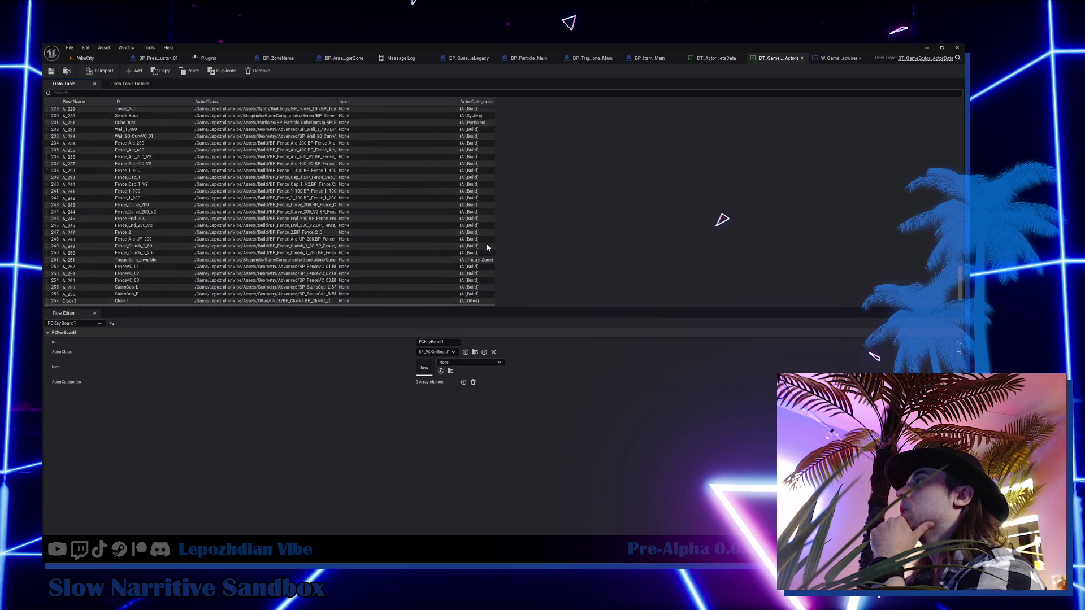
left_click(84, 58)
left_click(70, 48)
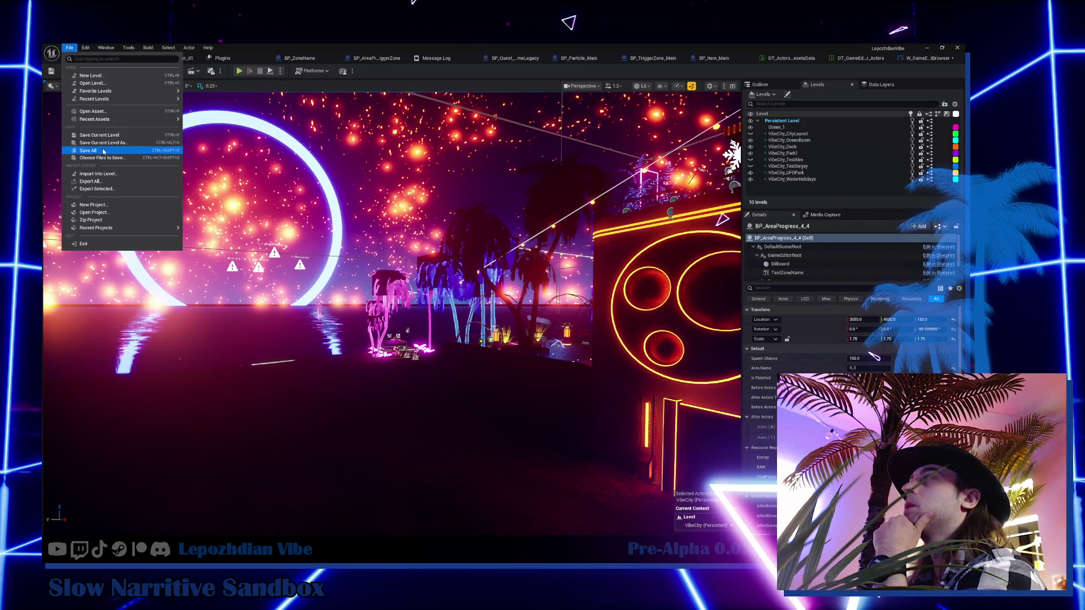
- Save all assets, start Play In Editor, and open the in-game Vibe Editor
left_click(103, 151)
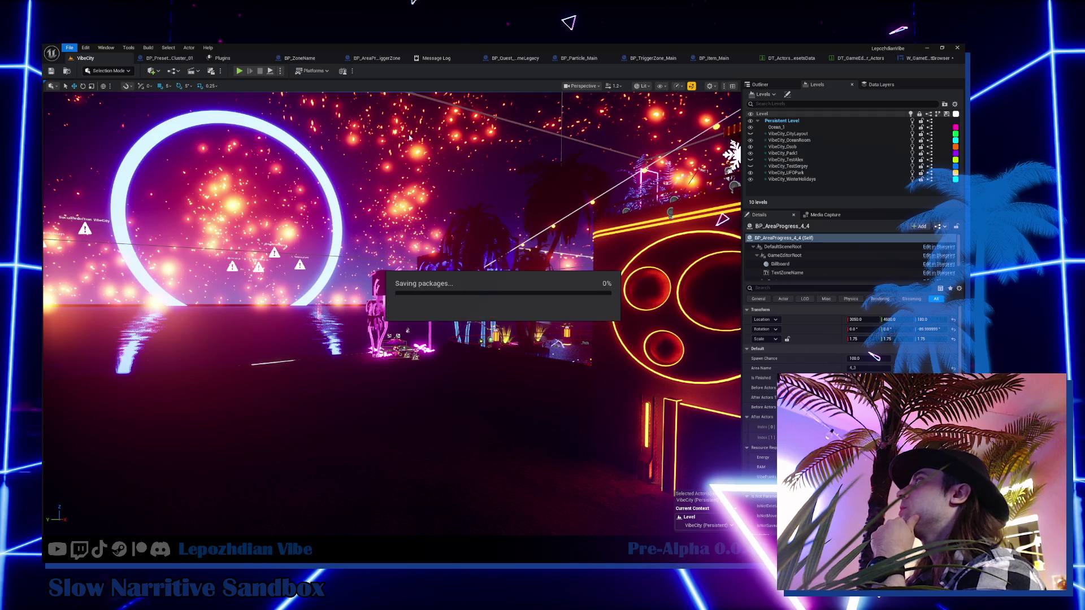
left_click(239, 71)
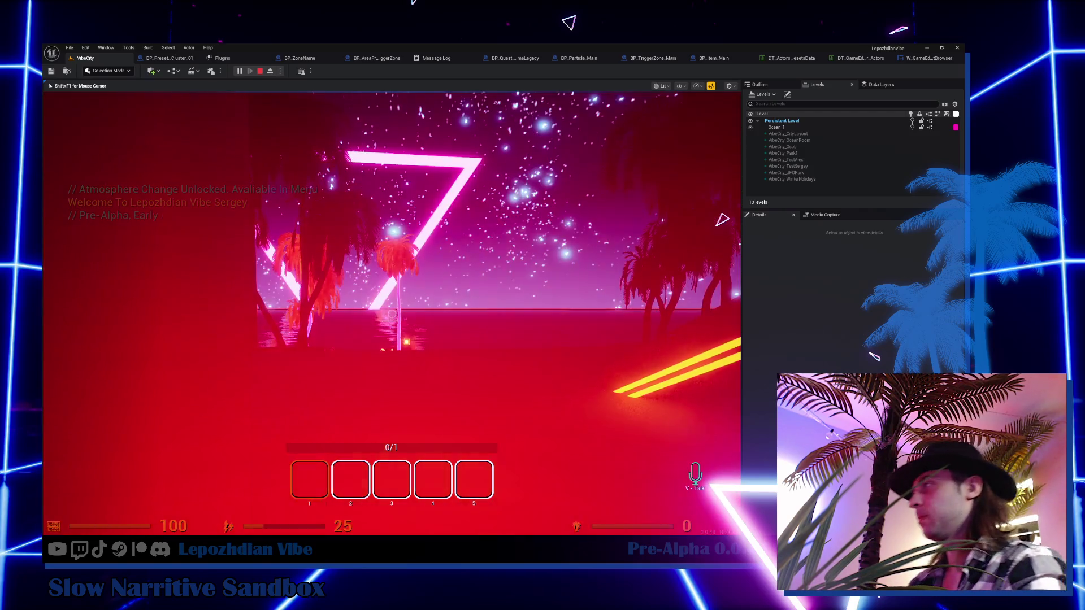
key("Tab")
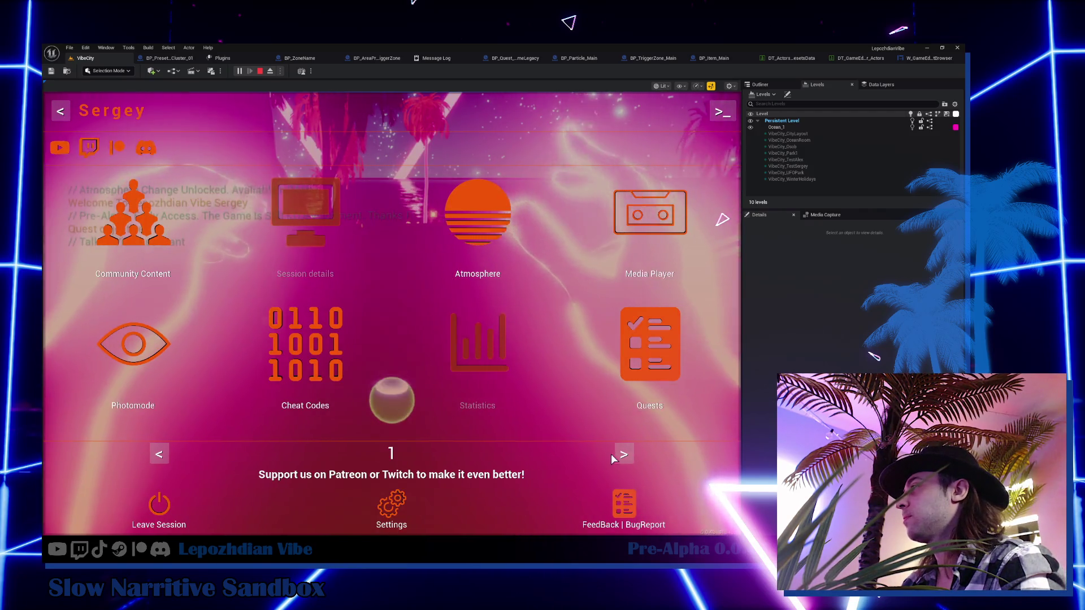
left_click(623, 454)
left_click(588, 362)
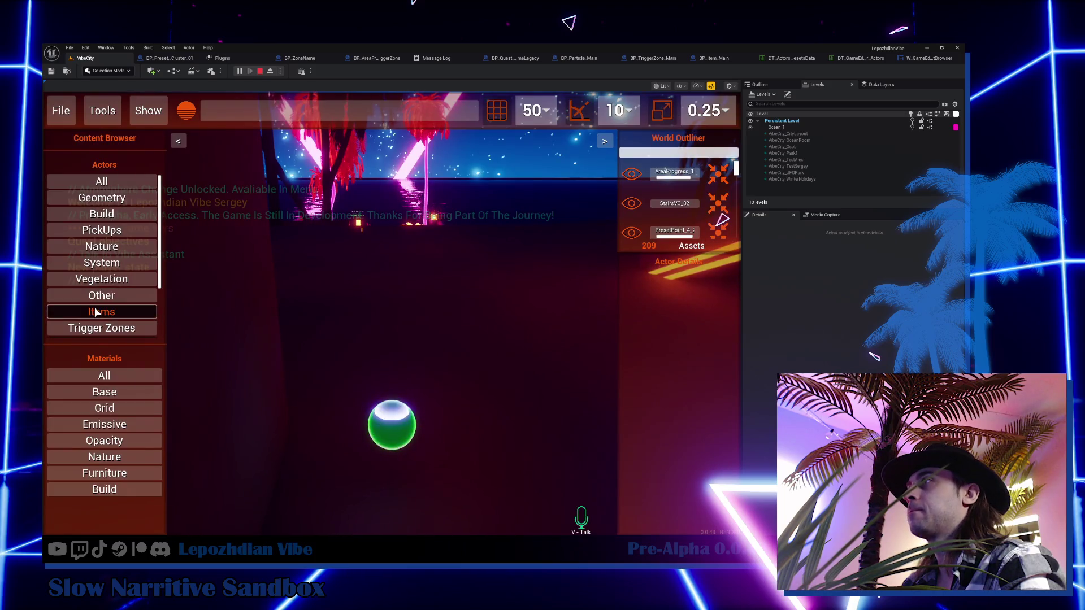
- List all actor assets in the in-game browser, scroll through them, then collapse back to categories
left_click(111, 182)
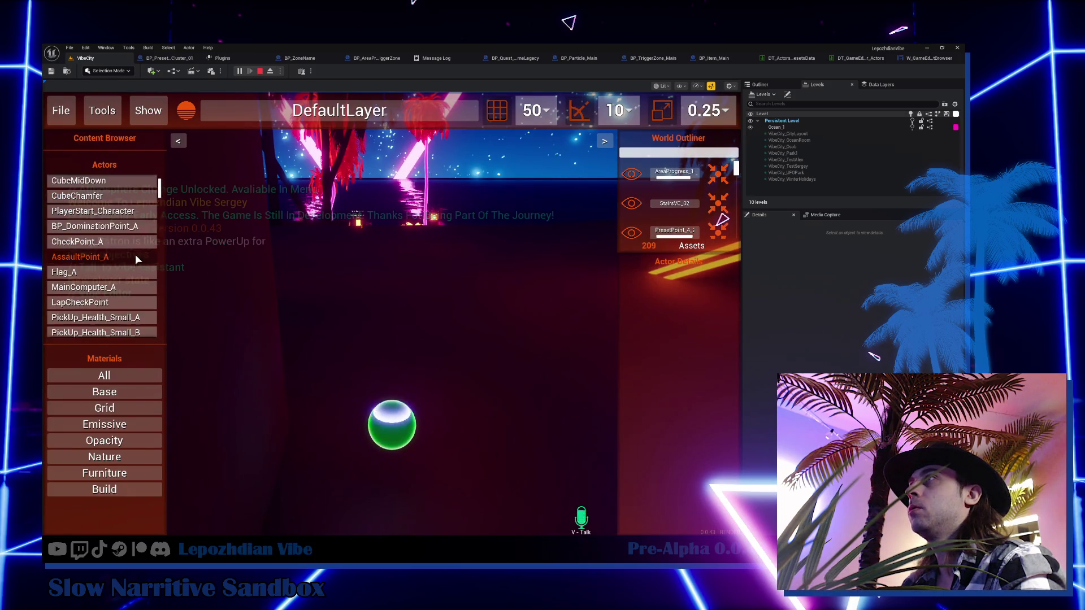
scroll(135, 237, "down", 5)
scroll(161, 198, "down", 3)
left_click_drag(160, 200, 159, 321)
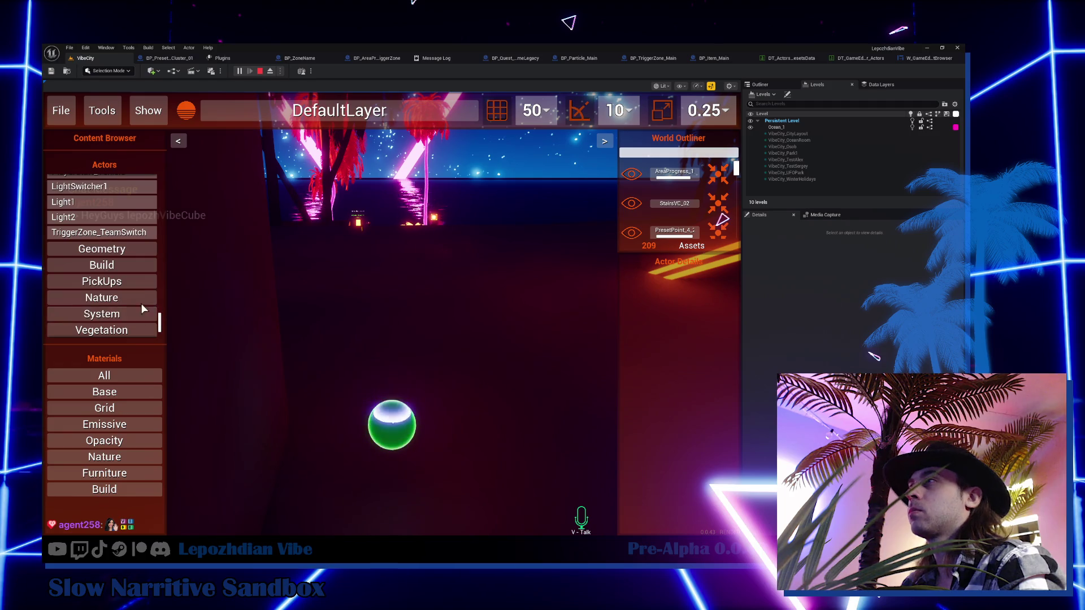
scroll(131, 279, "down", 5)
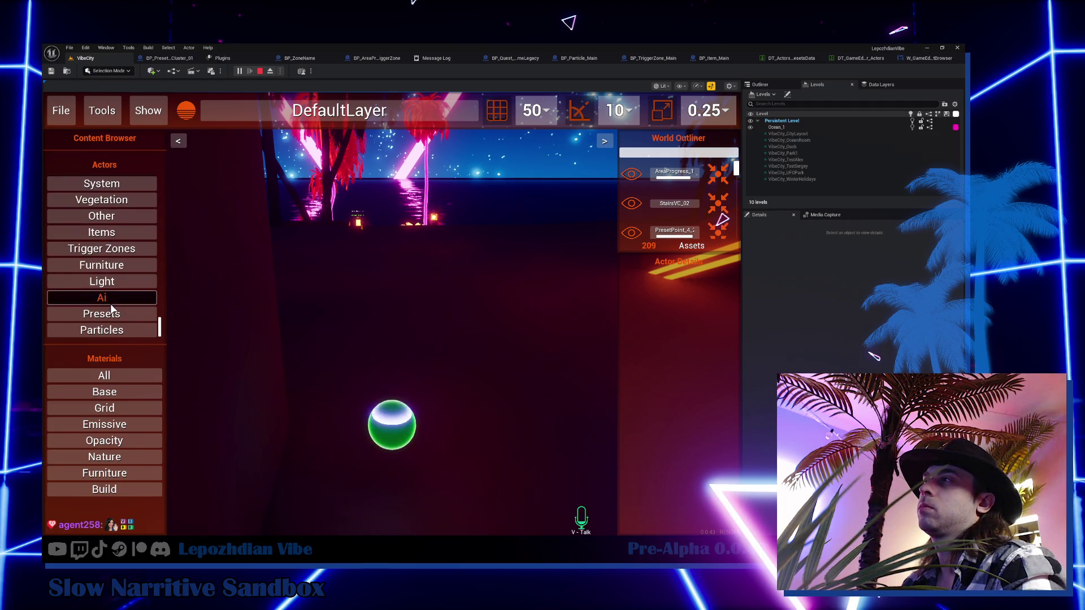
scroll(137, 259, "up", 6)
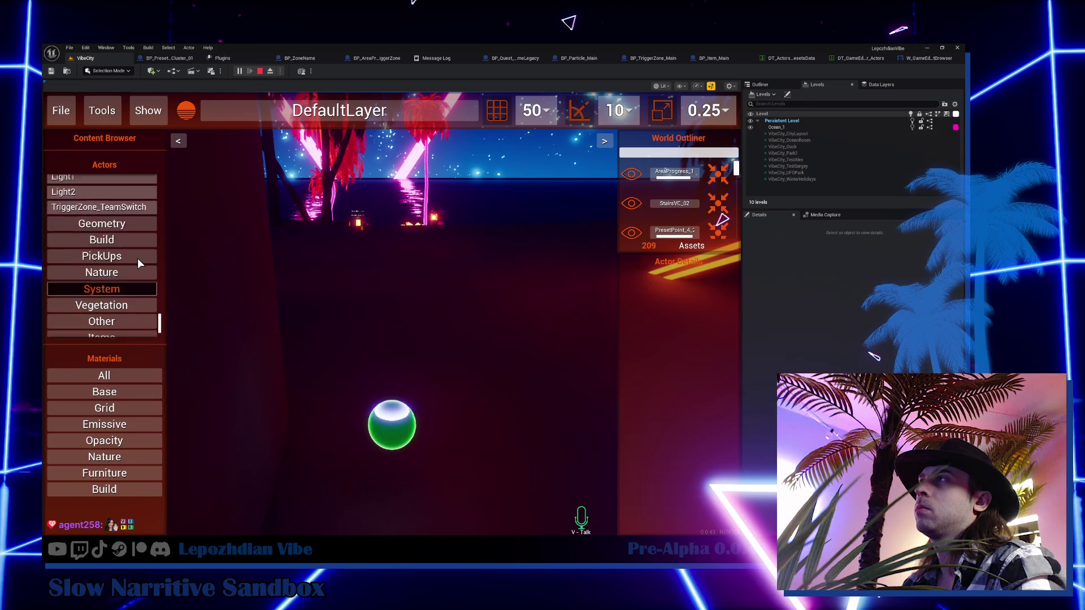
left_click_drag(160, 323, 166, 180)
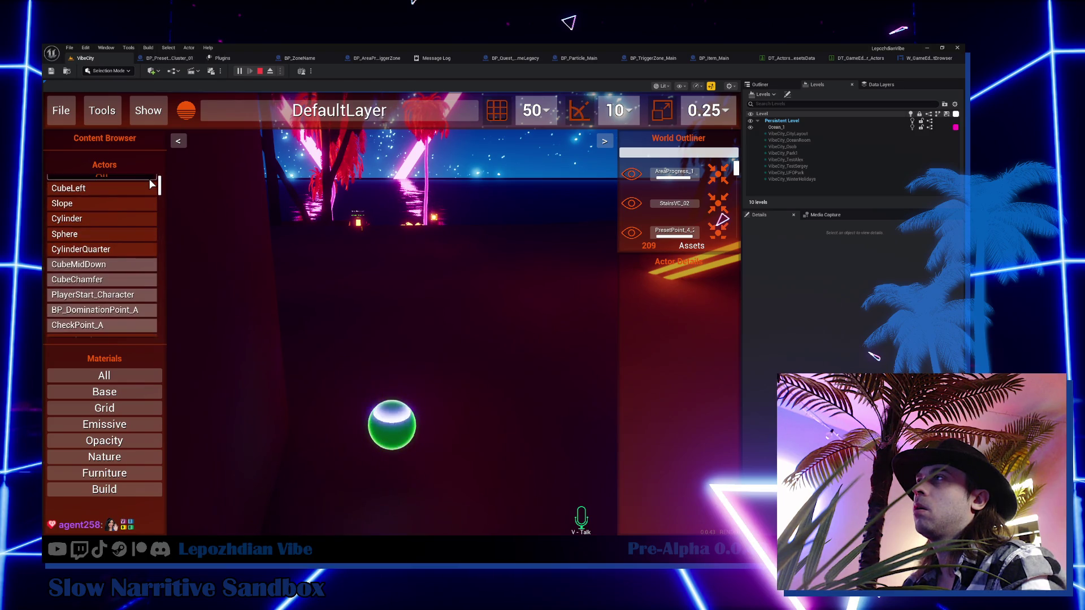
left_click(149, 179)
- Expand the Geometry, Build and Particles categories to check their actors
left_click(134, 191)
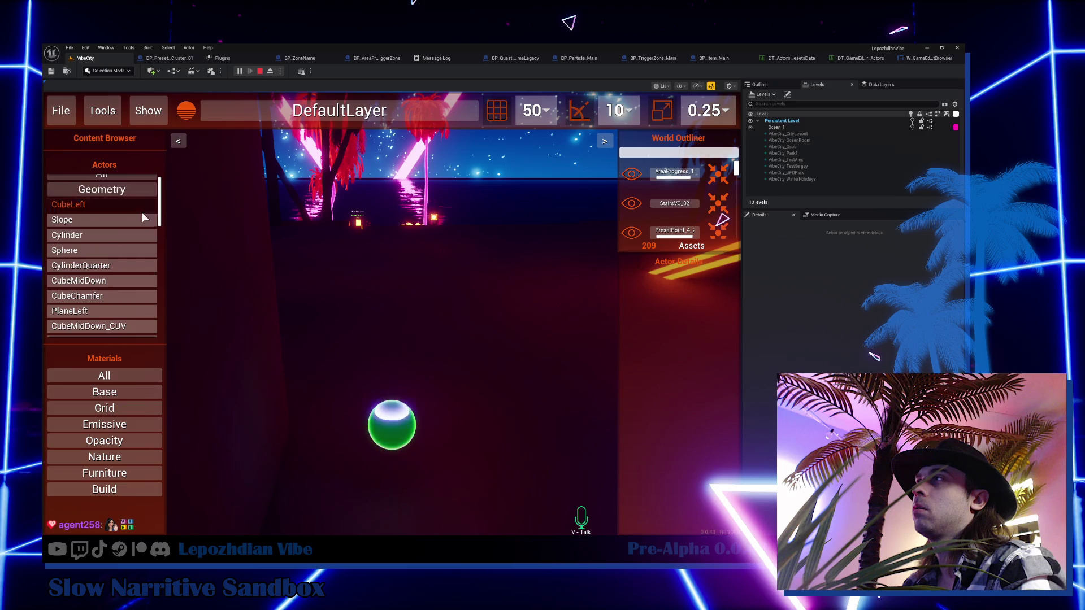
scroll(141, 212, "down", 3)
mouse_move(160, 215)
left_mouse_down()
mouse_move(162, 293)
mouse_move(131, 262)
left_mouse_up()
scroll(130, 260, "up", 1)
left_click(124, 241)
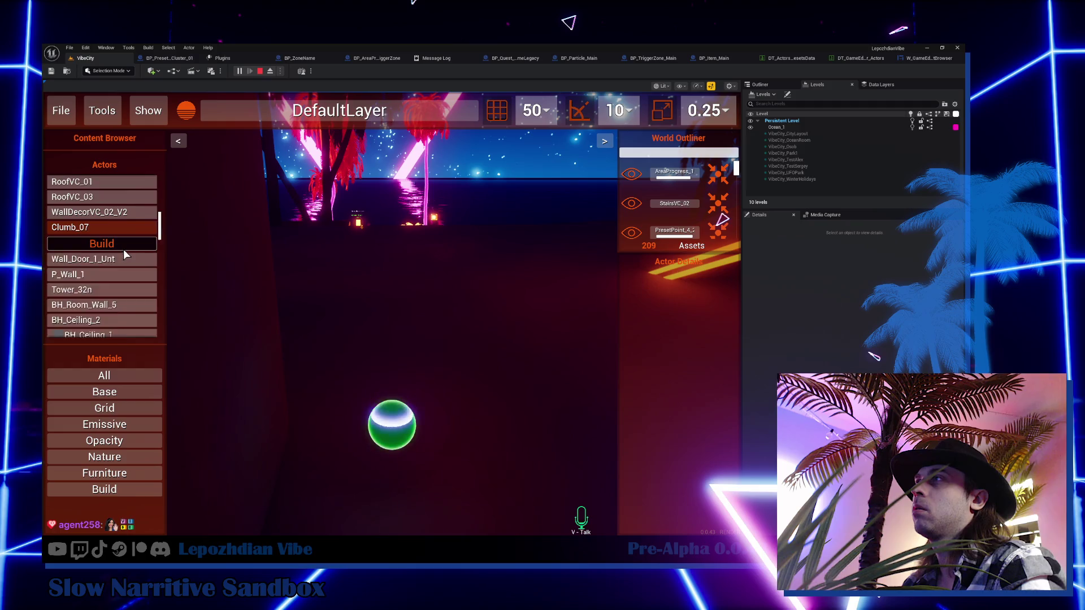
scroll(123, 249, "down", 2)
left_click_drag(160, 232, 162, 324)
scroll(152, 283, "down", 2)
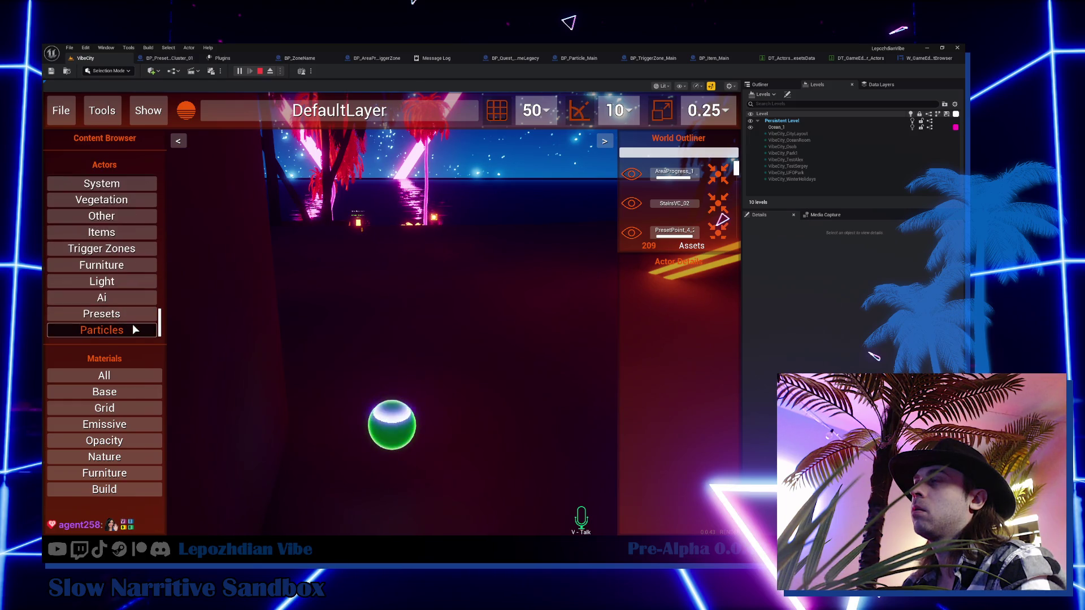
left_click(134, 327)
left_click(138, 272)
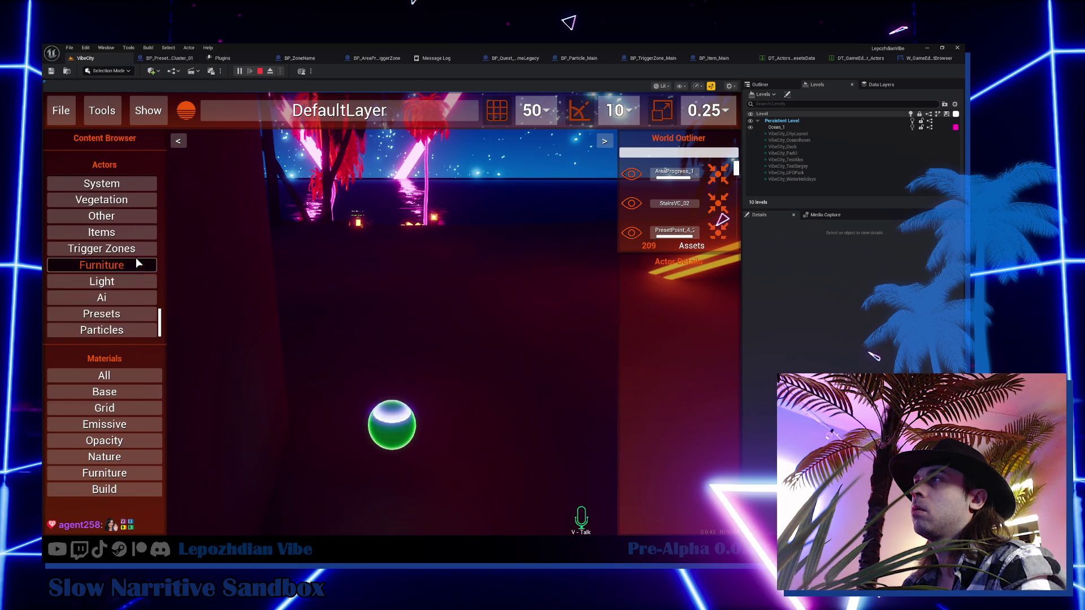
- List all materials in the browser, then exit play mode back to the editor
left_click(112, 376)
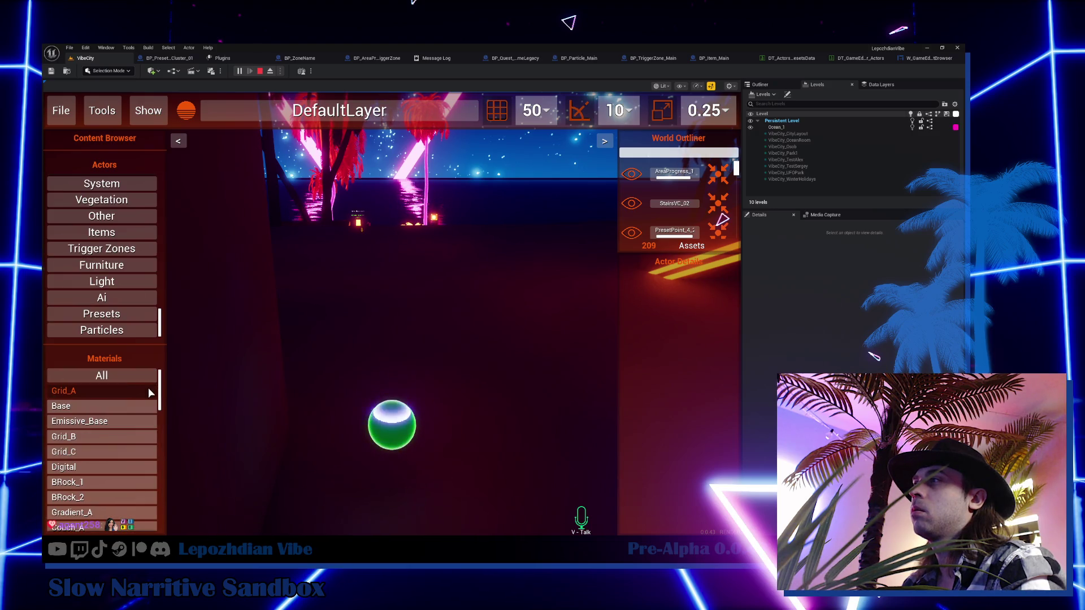
mouse_move(160, 409)
left_mouse_down()
mouse_move(162, 517)
mouse_move(161, 501)
left_mouse_up()
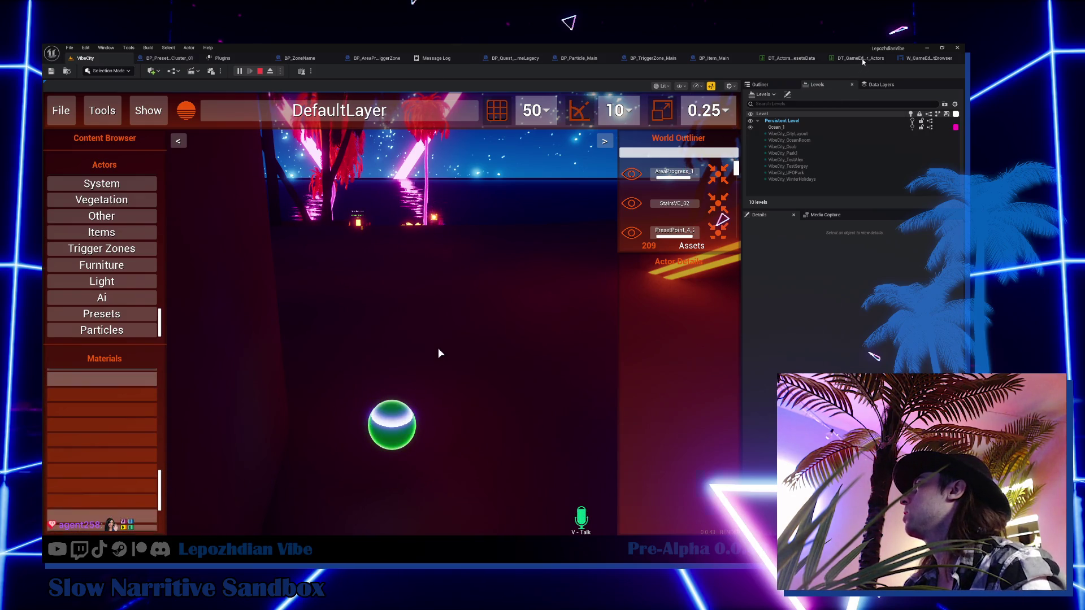
key("Escape")
left_click(67, 70)
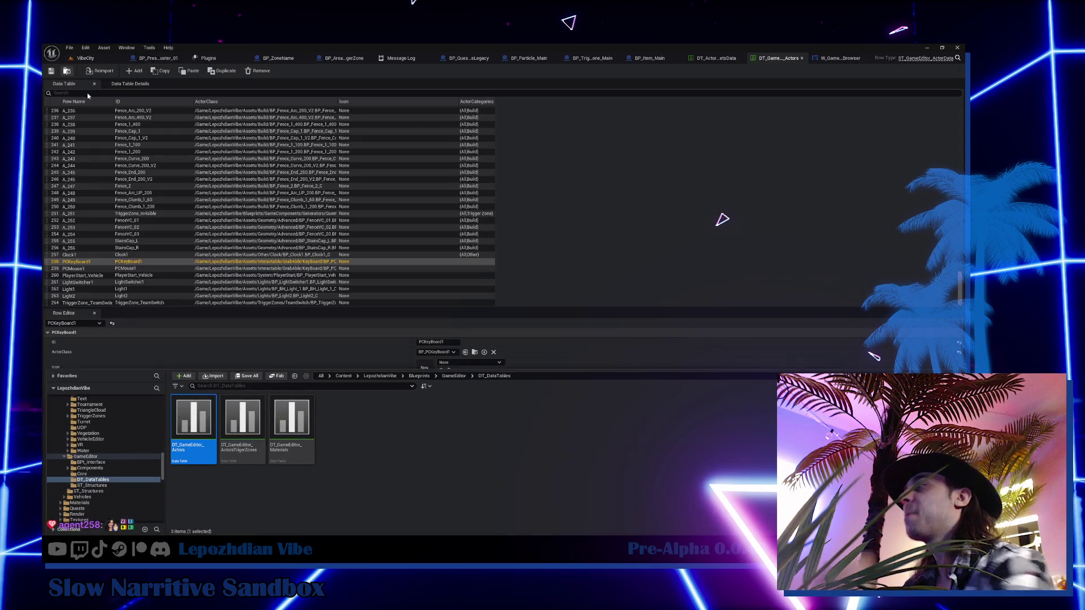
- Open DT_GameEditor_Materials from the data tables folder, review its rows, and switch back to VibeCity
left_click(307, 428)
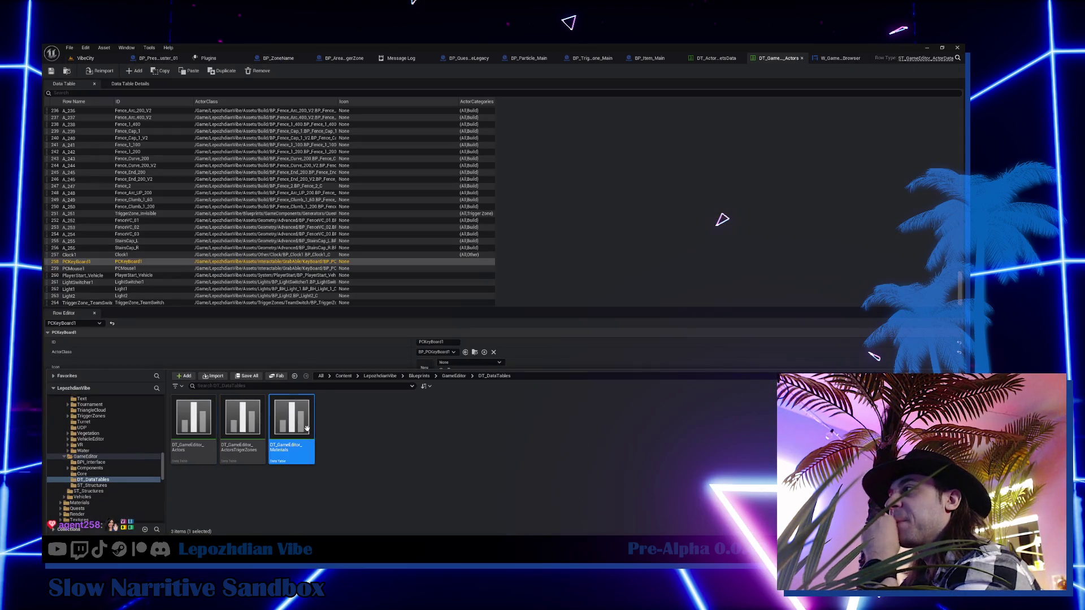
double_click(306, 427)
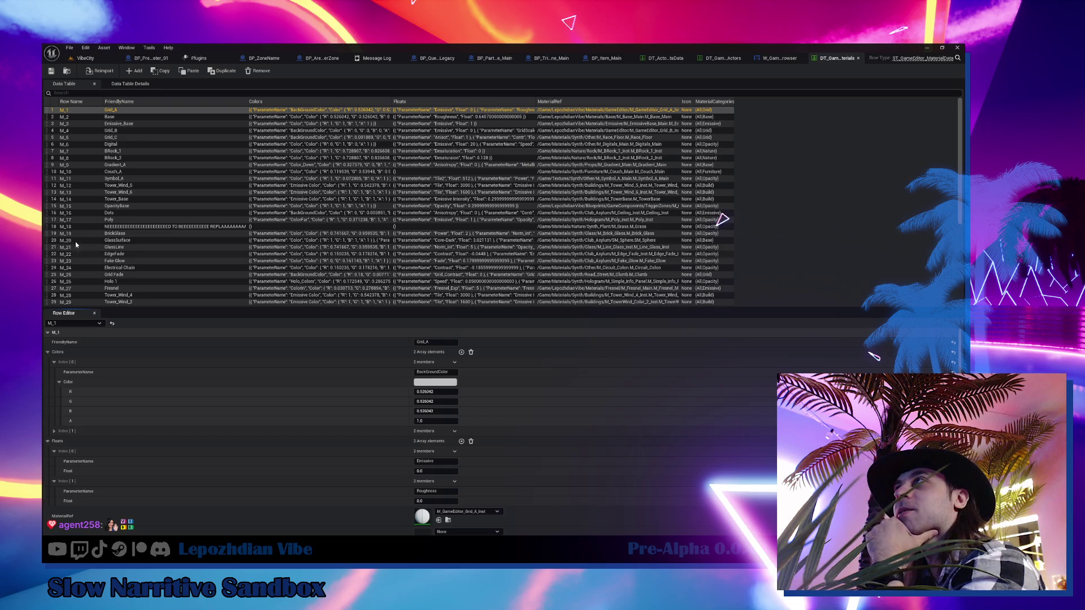
left_click(103, 60)
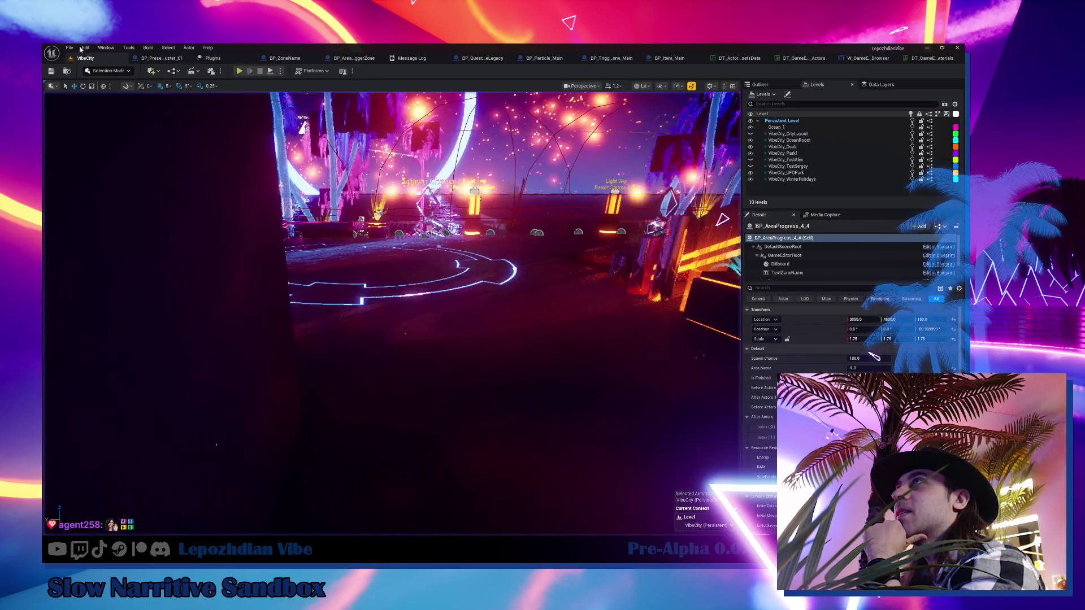
- Focus the view on the BP_AreaProgress_4_4 actor, then select the BP_Item_VibeSwitcher cube
left_click(72, 50)
left_click(102, 150)
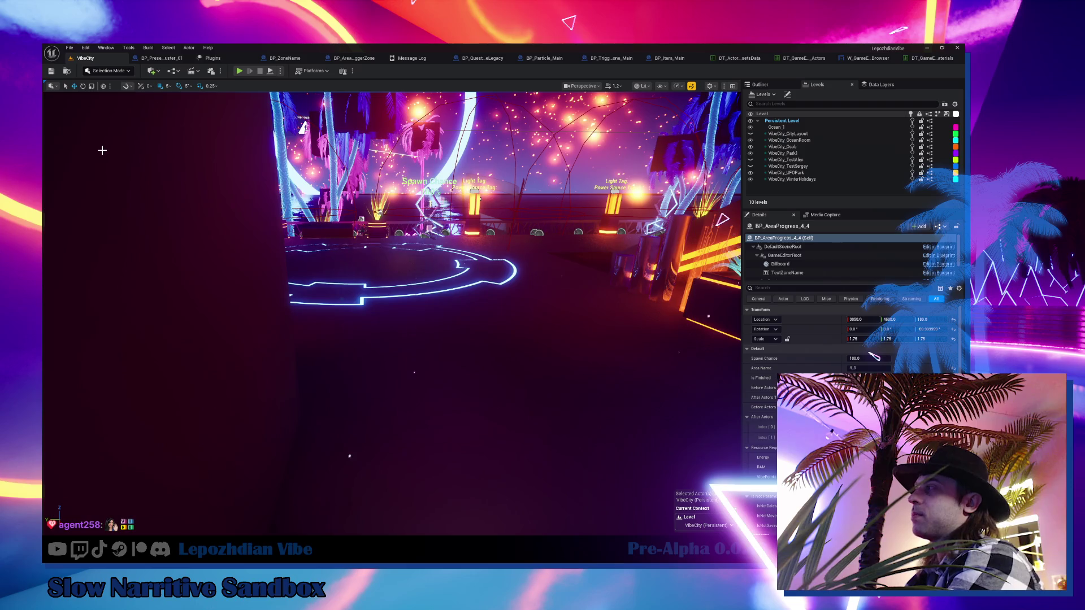
key("f")
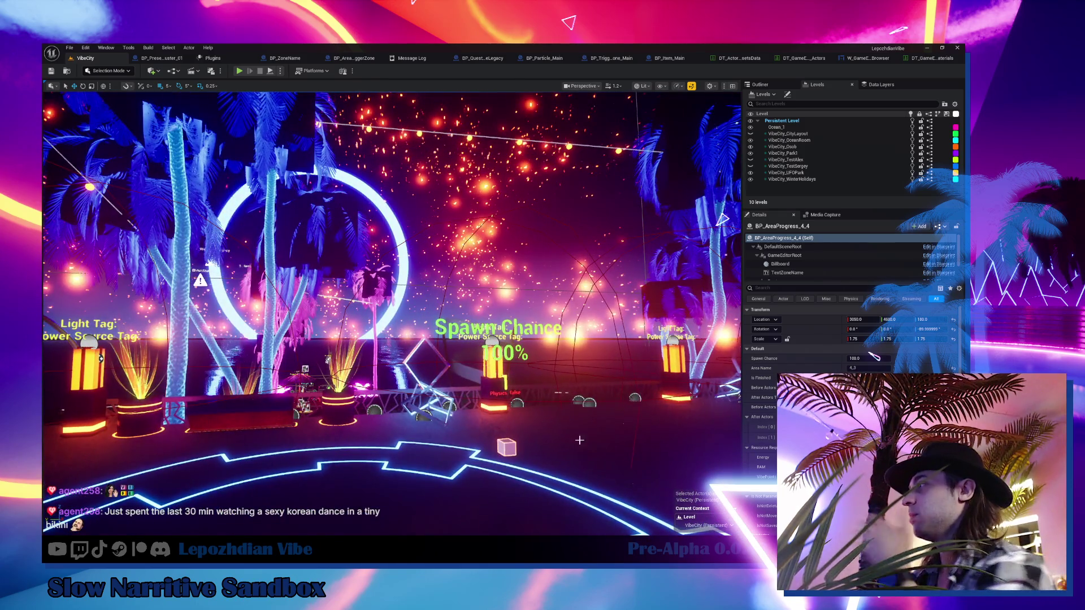
left_click(507, 445)
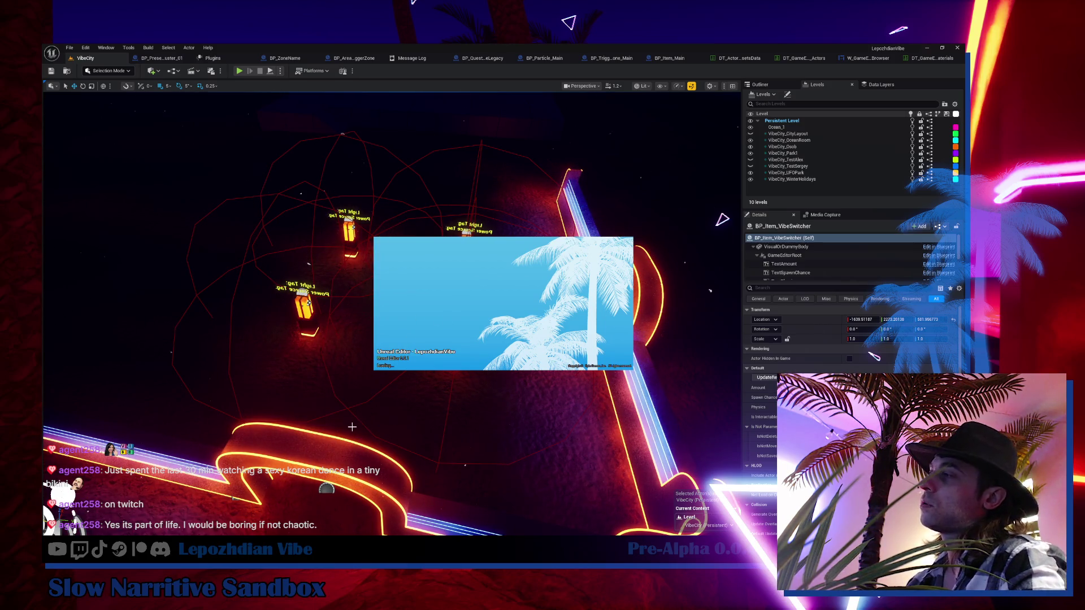
- Frame the lantern item actors, then switch to Obsidian and open the 0.0.43 changelog note
key("f")
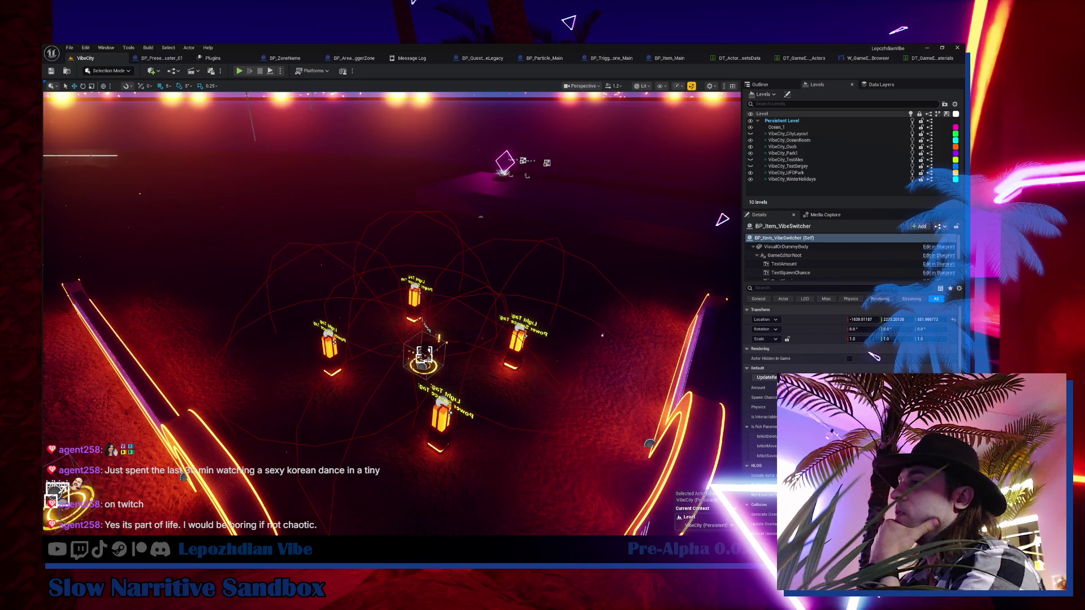
key("alt+Tab")
left_click(161, 393)
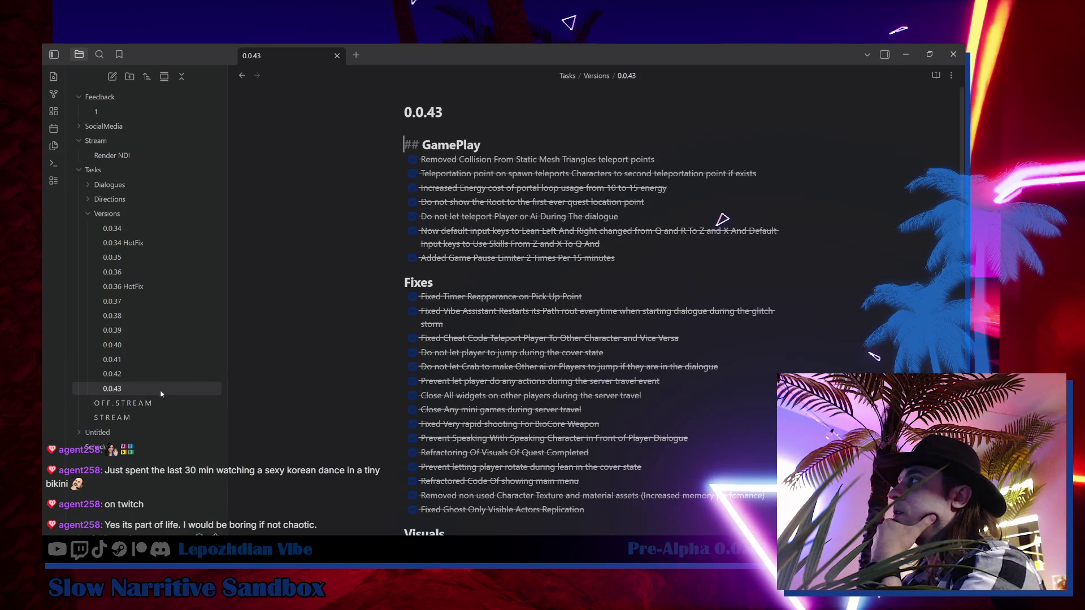
- Scroll through the 0.0.43 changelog, then open the OFF.STREAM task note
scroll(503, 308, "down", 10)
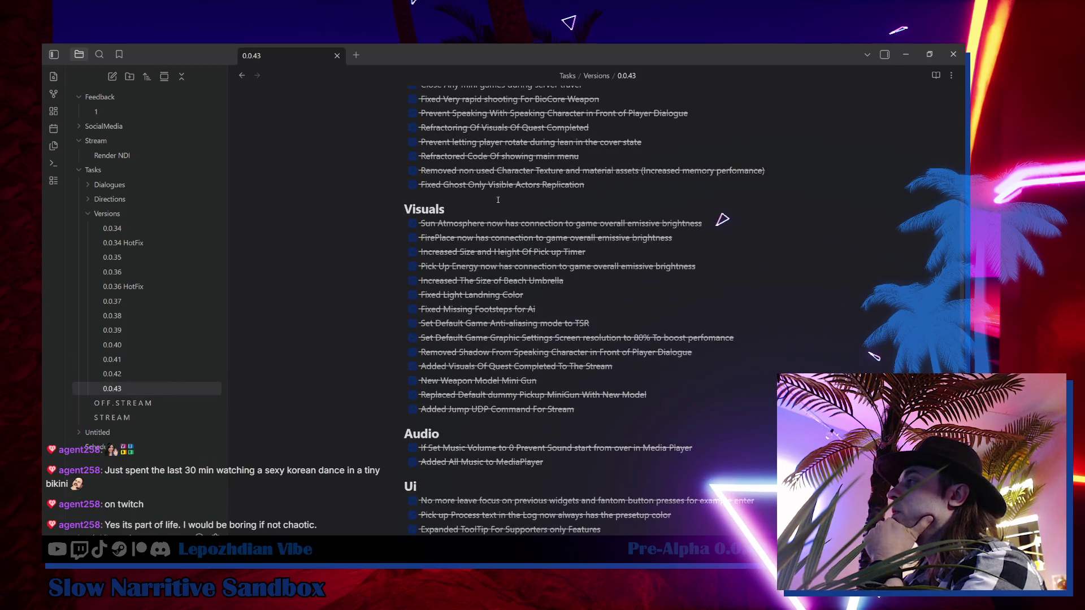
scroll(500, 250, "down", 2)
scroll(500, 250, "up", 7)
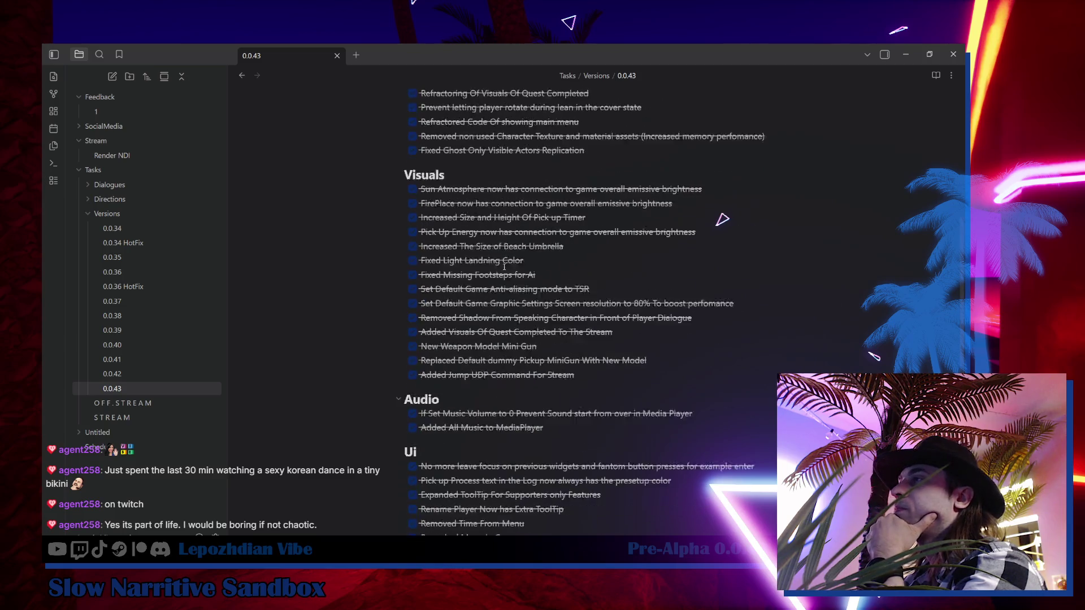
left_click(151, 402)
- Review the OFF.STREAM sections and edit the first Ui and Expand Add Item task lines
scroll(522, 363, "down", 5)
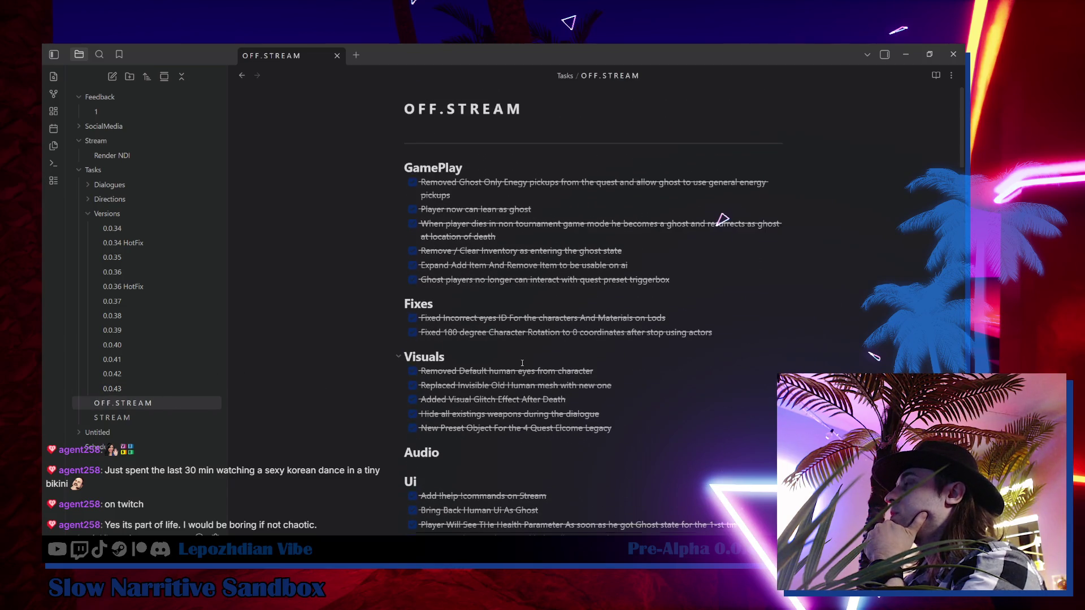
scroll(522, 363, "up", 5)
scroll(523, 363, "down", 2)
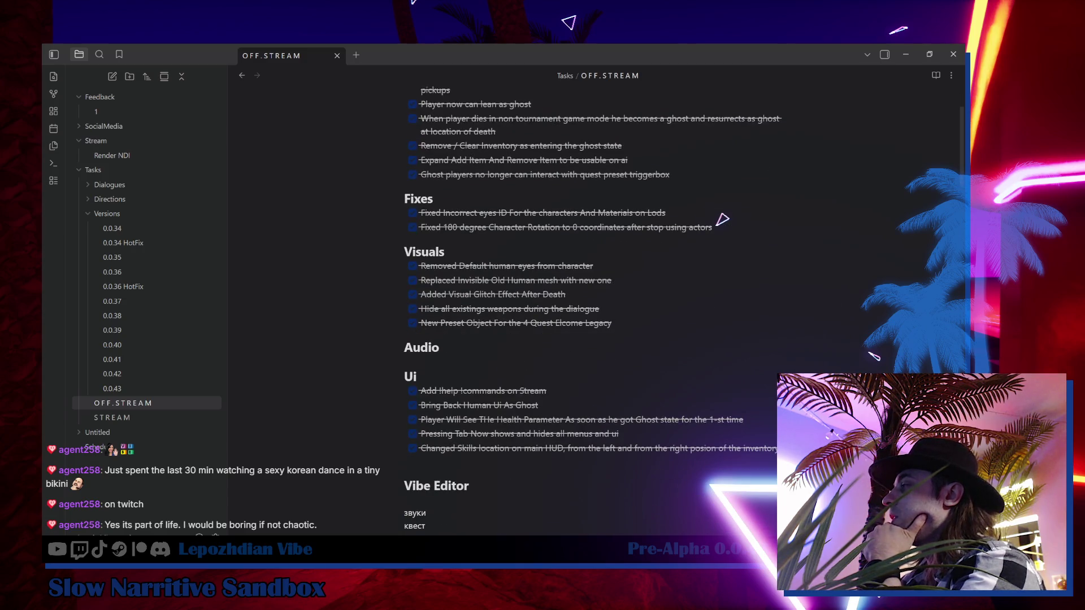
left_click(430, 391)
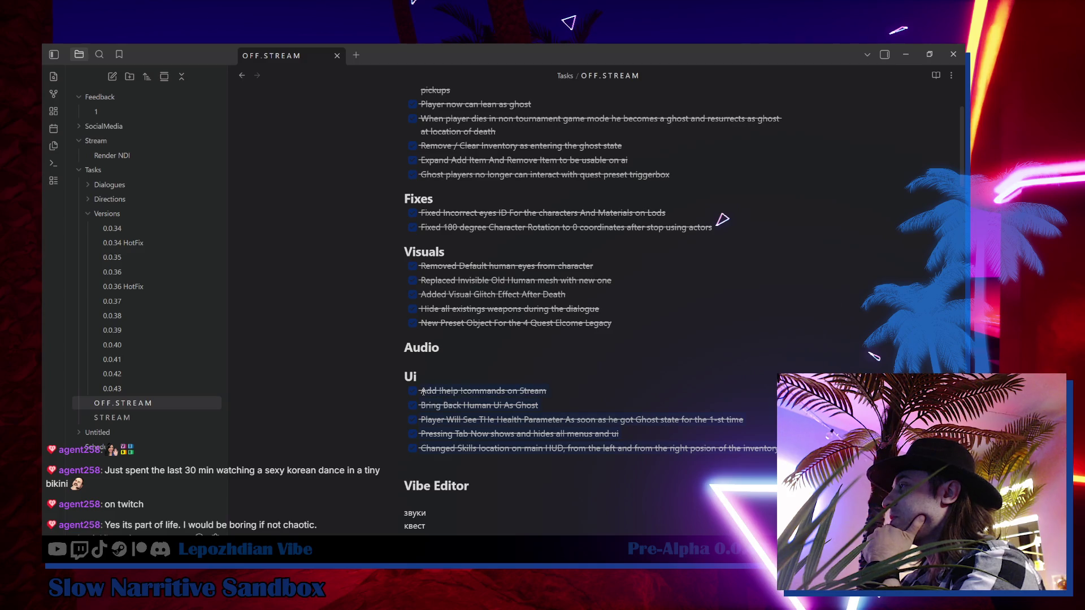
scroll(480, 299, "up", 2)
left_click(483, 269)
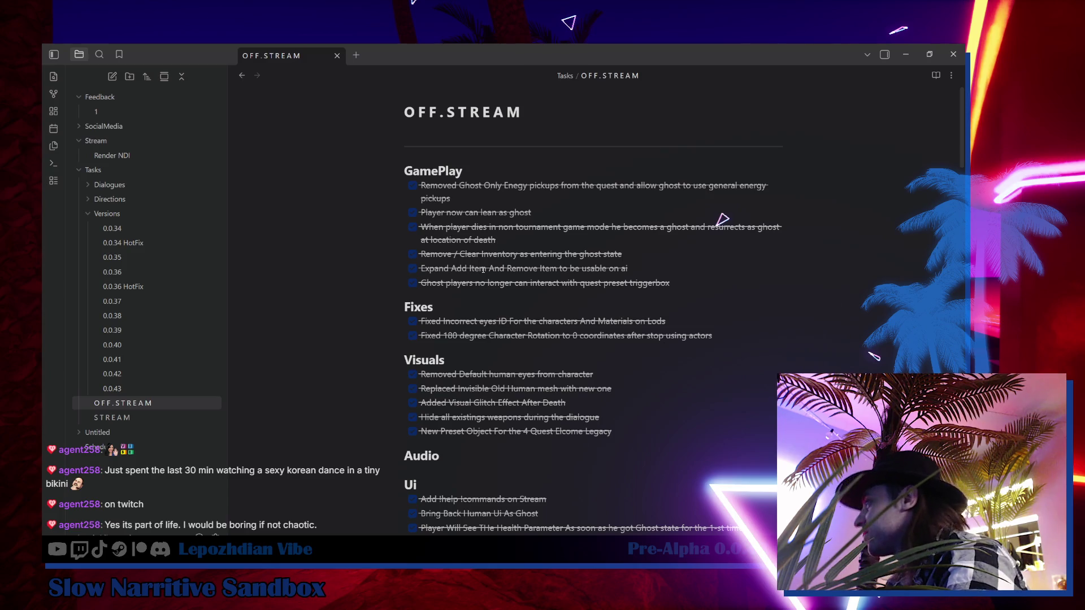